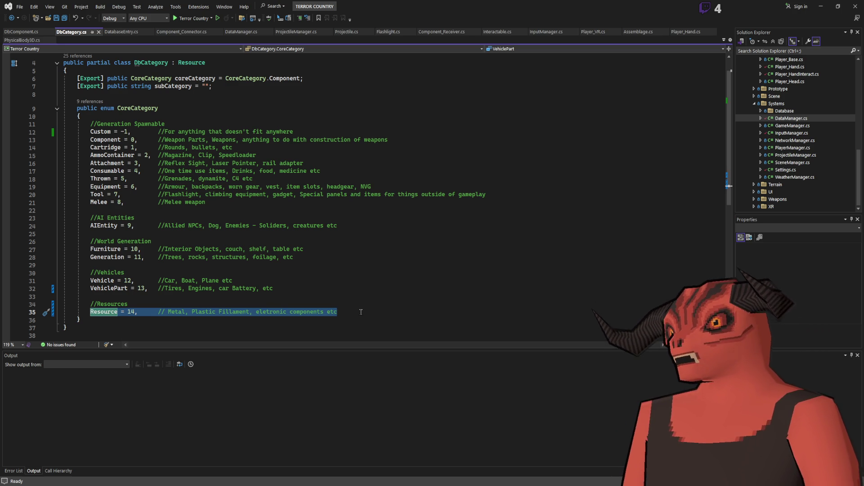
- Deselect the Resource line, glance at the Folder Structure note, then return to the Godot stock scene
key(Up)
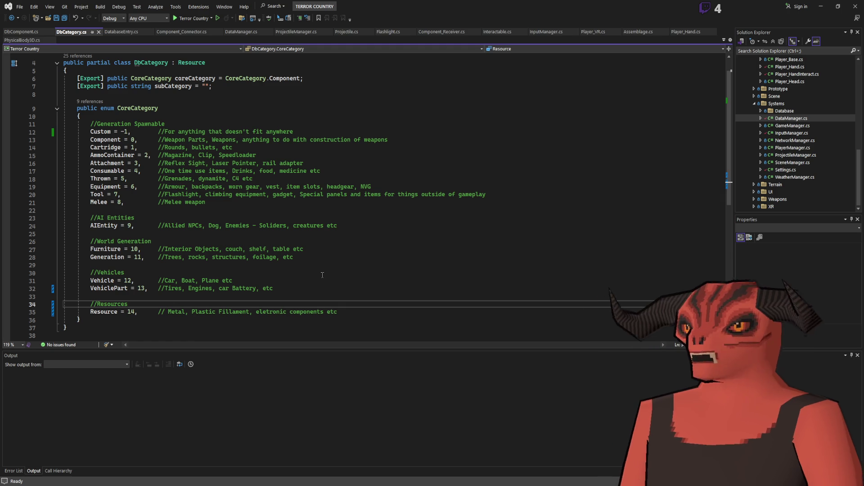
key(alt+Tab)
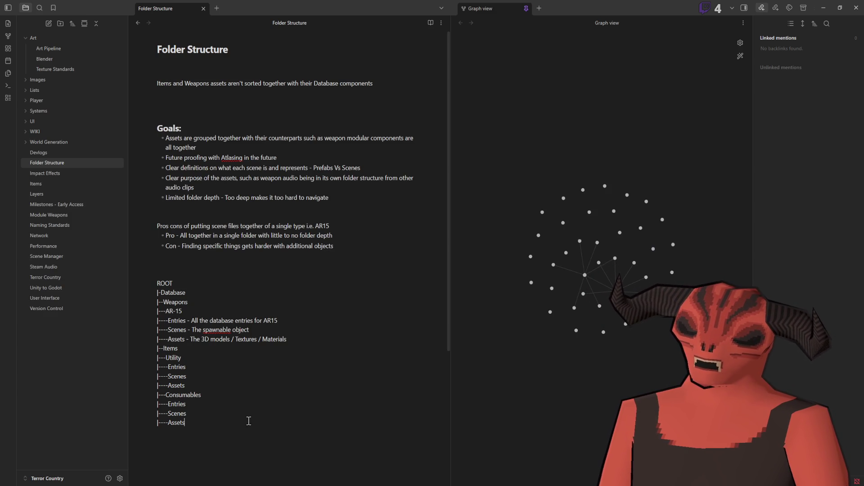
key(alt+Tab)
mouse_move(307, 230)
mouse_down()
mouse_move(216, 217)
mouse_move(272, 237)
mouse_move(297, 153)
mouse_up()
- Close the AR15_Stock_Mil scene tab so main_scene with the rifle stays open
click(159, 20)
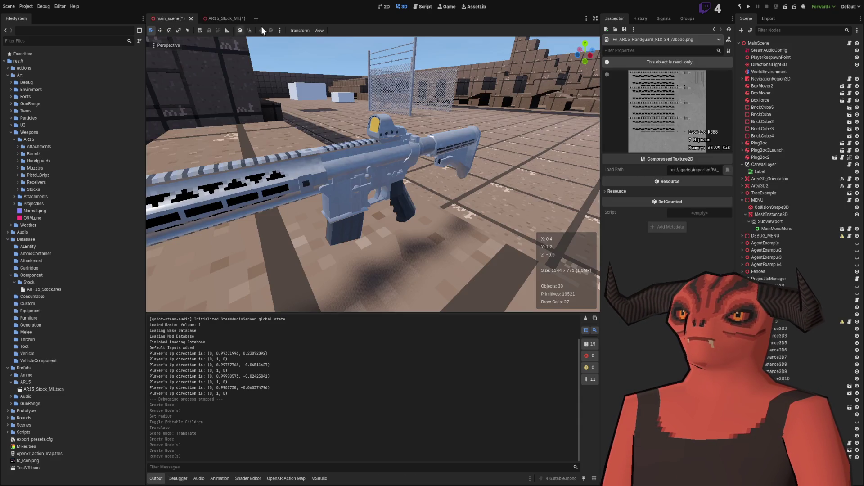
click(235, 18)
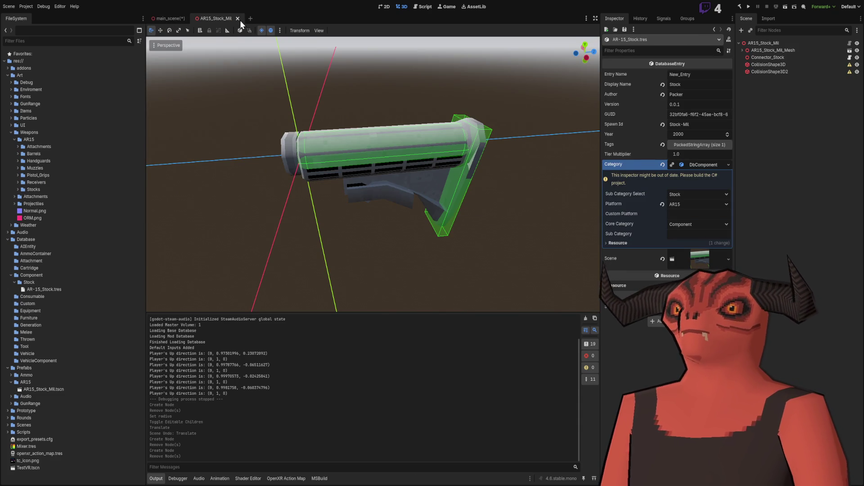
click(237, 18)
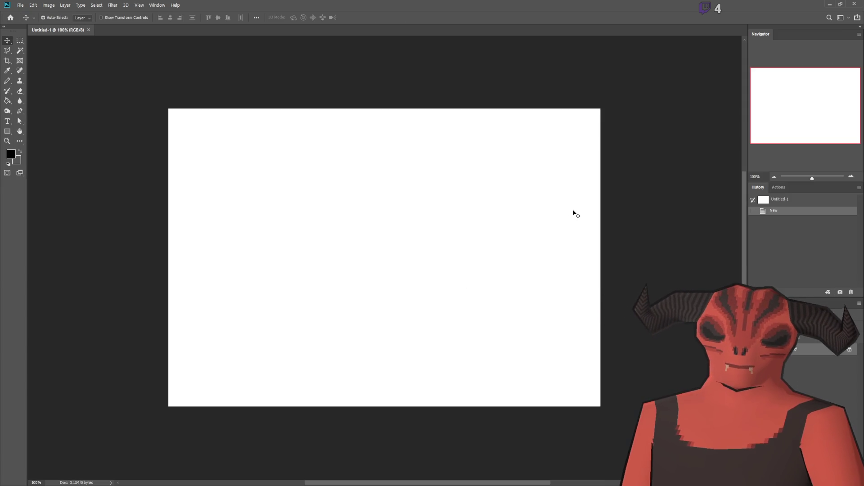
- Invert the blank canvas to black, add a new layer, and sample yellow as a colour
key(ctrl+i)
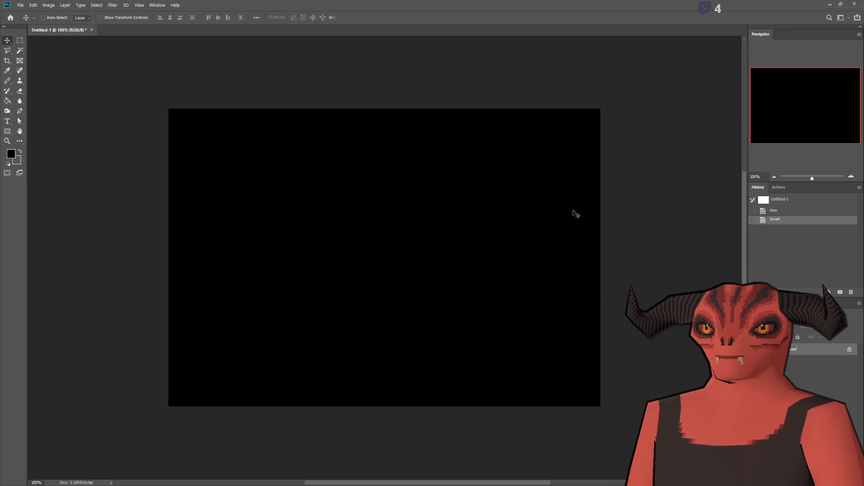
key(ctrl+shift+alt+n)
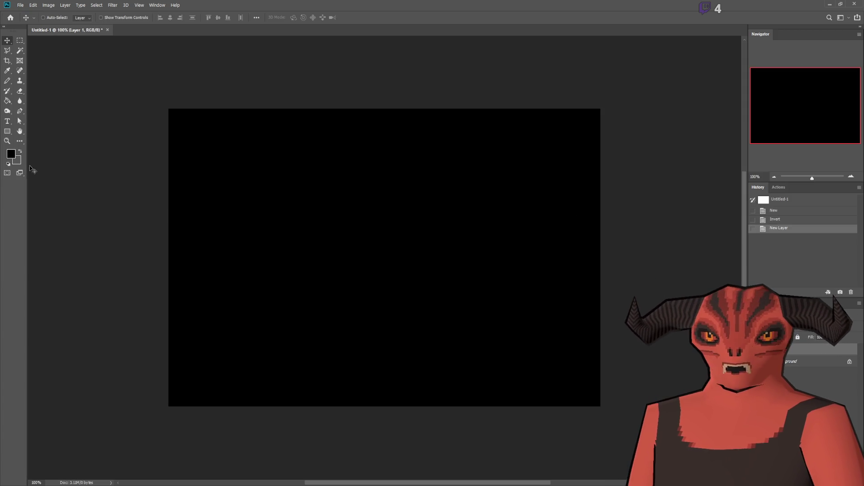
key(i)
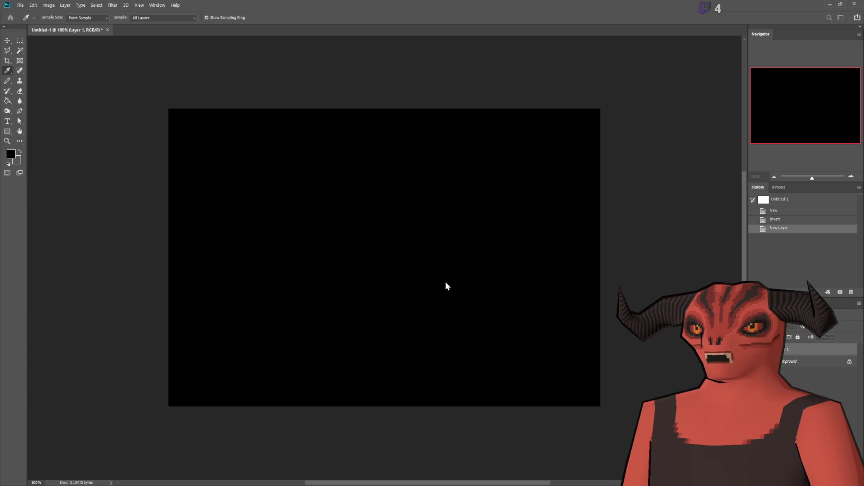
click(8, 80)
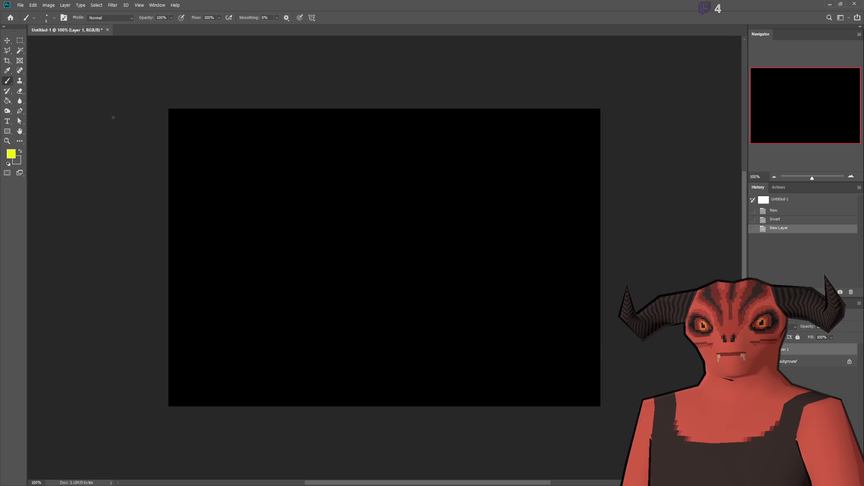
scroll(255, 324, up, 3)
scroll(270, 322, down, 3)
scroll(317, 278, up, 1)
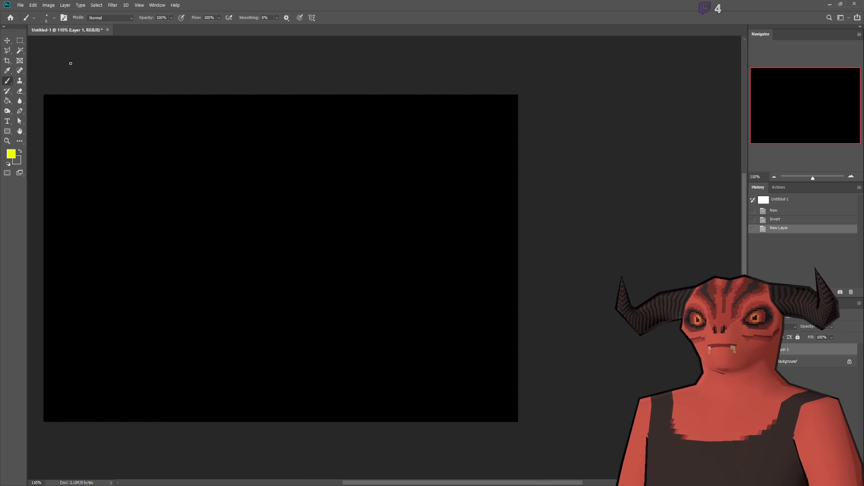
scroll(272, 141, down, 3)
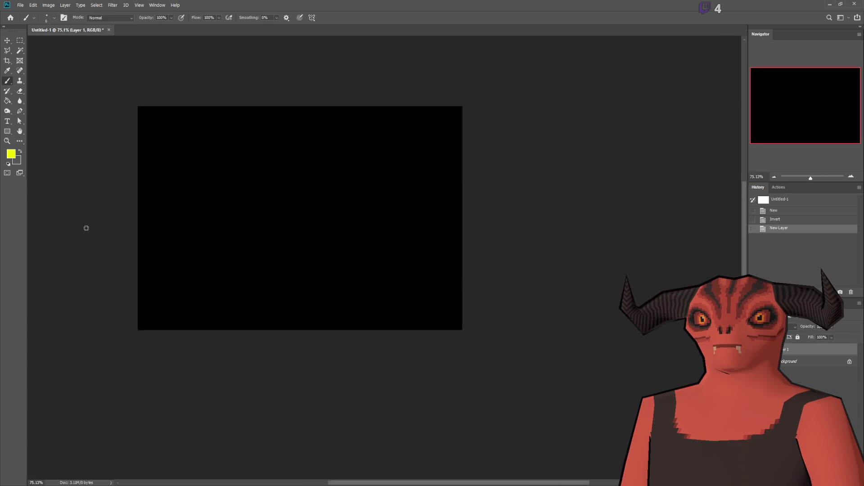
scroll(271, 235, up, 3)
- Paint white vertical and horizontal chart axes with the Brush
key(x)
key(i)
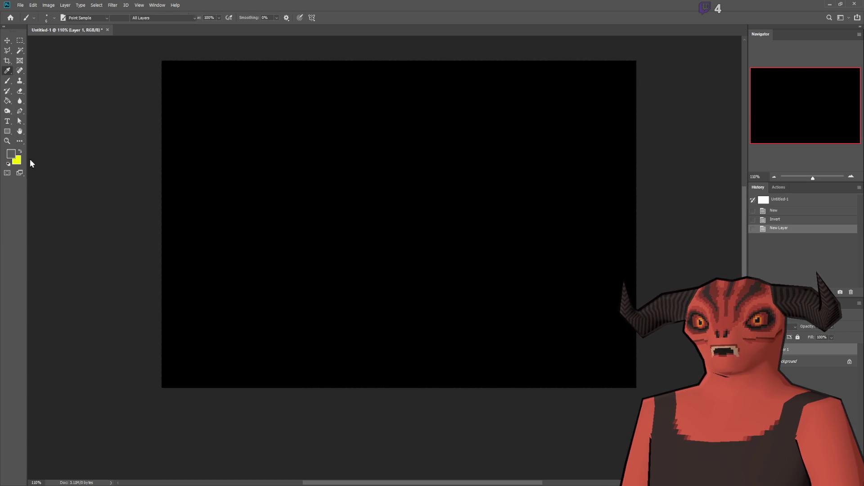
key(b)
scroll(218, 175, up, 1)
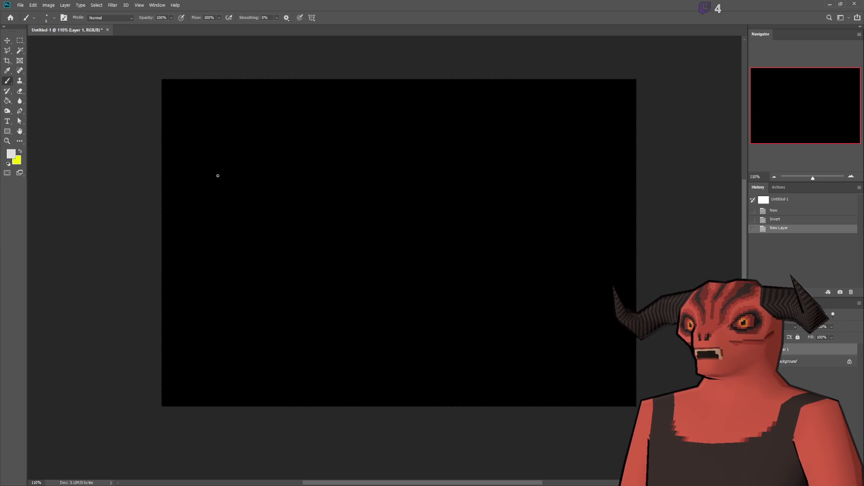
mouse_move(213, 116)
mouse_down()
mouse_move(213, 360)
mouse_move(586, 360)
mouse_up()
scroll(284, 322, up, 3)
scroll(168, 372, down, 3)
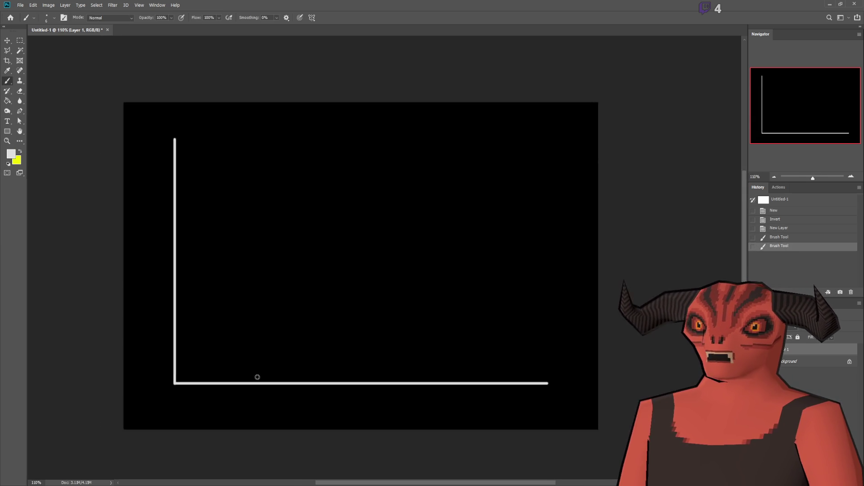
scroll(256, 377, up, 2)
- Undo the stray L and E strokes left of the axes and restore the horizontal axis
drag(116, 351, 150, 380)
key(ctrl+z)
mouse_move(113, 339)
mouse_down()
mouse_move(125, 369)
mouse_move(127, 348)
mouse_move(164, 340)
mouse_up()
key(ctrl+z)
key(ctrl+z)
key(ctrl+z)
key(ctrl+z)
click(7, 121)
key(ctrl+shift+z)
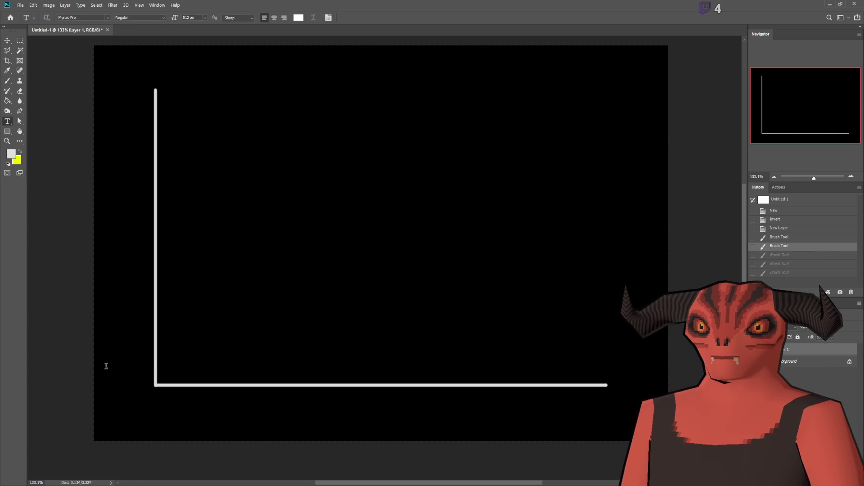
- Add an 'EASY' label at 32 px near the bottom of the vertical axis
click(105, 367)
text(EASY)
key(ctrl+a)
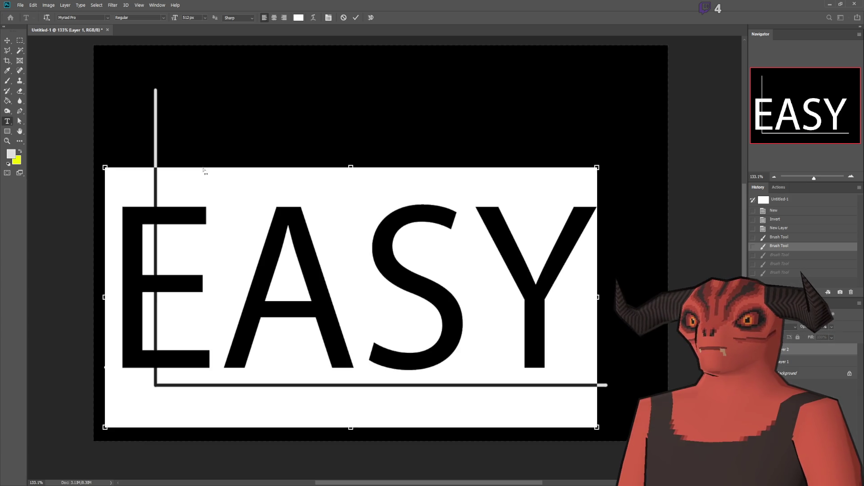
click(191, 18)
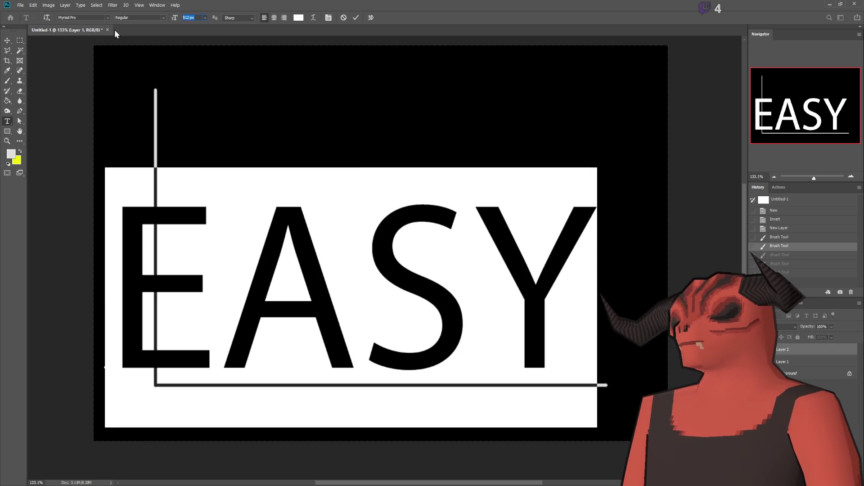
text(32)
key(Return)
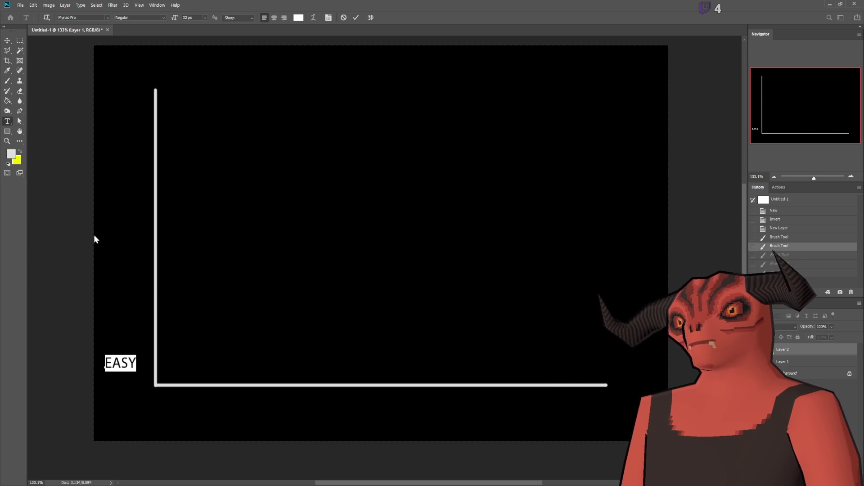
key(ctrl+Return)
- Add a 'Hard' label near the top of the vertical axis and start a label below the x-axis
click(103, 111)
text(Hard)
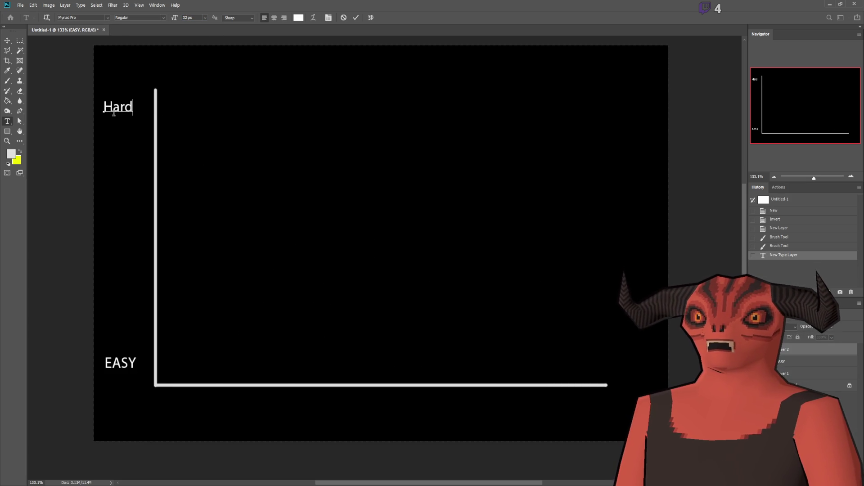
click(18, 41)
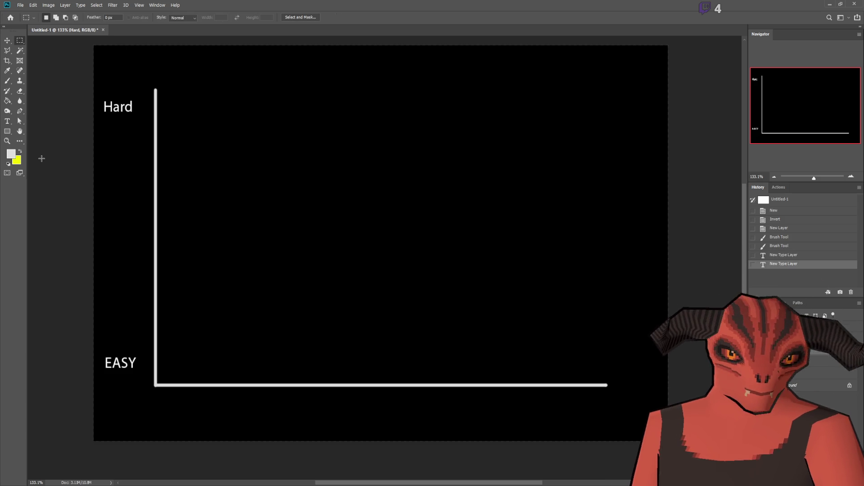
click(7, 121)
click(358, 408)
- Enter 'TIME' below the horizontal axis and centre it under the axis
text(TIME)
drag(387, 422, 405, 419)
key(ctrl+Return)
- On a new layer, try yellow horizontal lines out from the vertical axis, undoing each attempt
key(ctrl+shift+alt+n)
key(b)
key(x)
drag(158, 247, 256, 248)
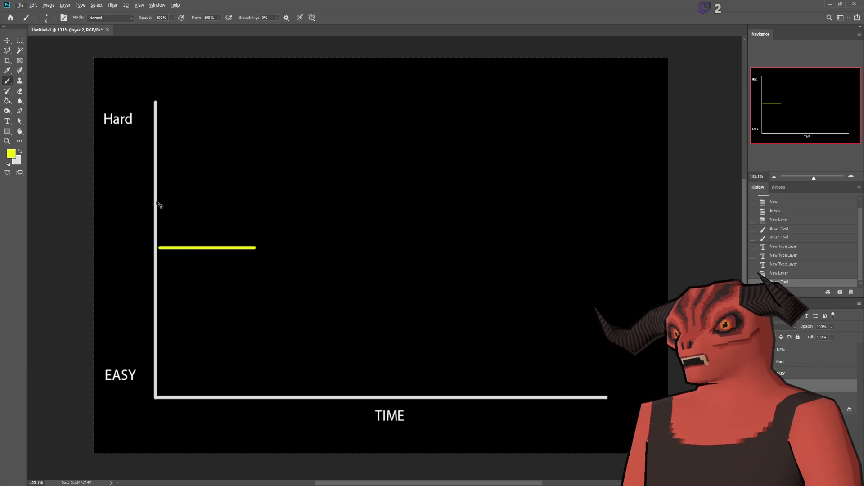
key(ctrl+z)
drag(159, 199, 249, 200)
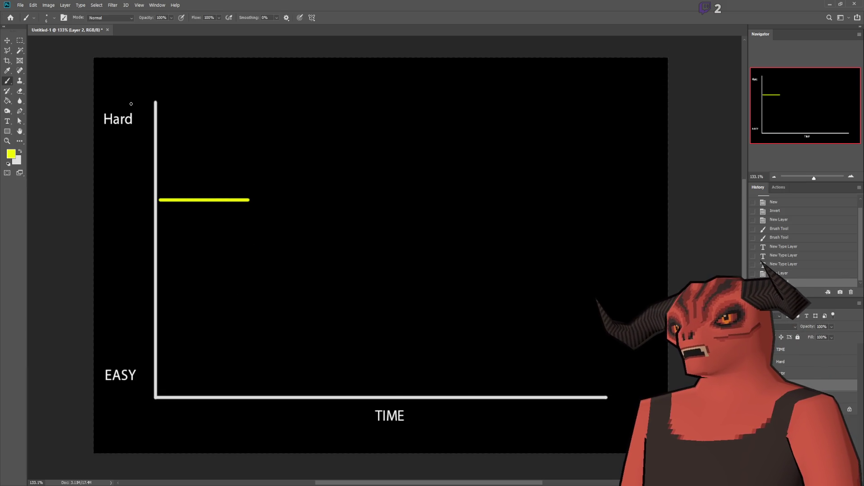
key(ctrl+z)
drag(162, 202, 267, 202)
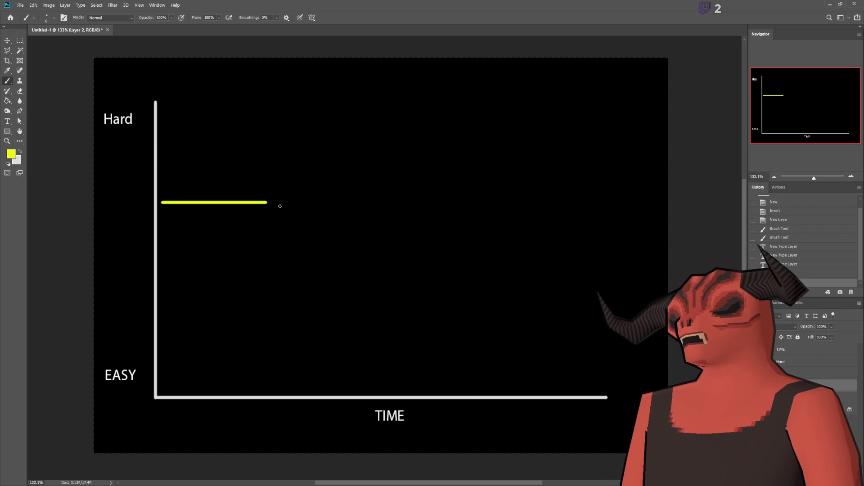
key(ctrl+z)
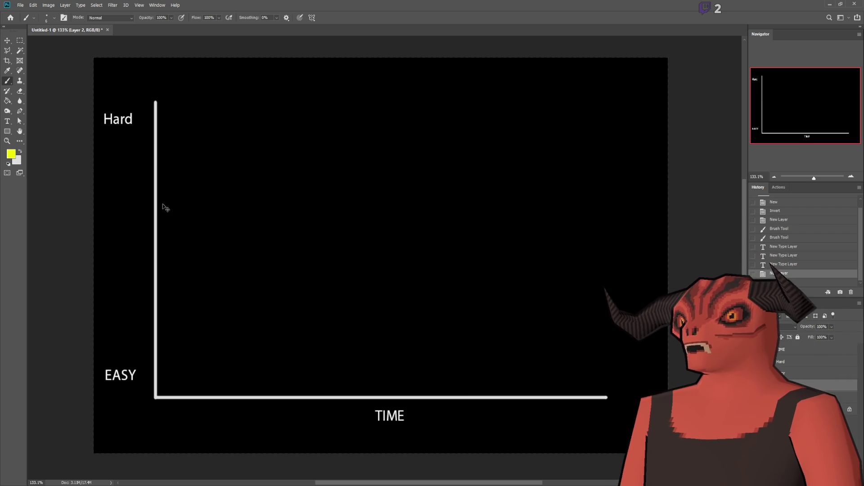
- Paint a yellow curve flat near Hard that drops down and levels off rightward, redoing its tail
drag(163, 200, 219, 202)
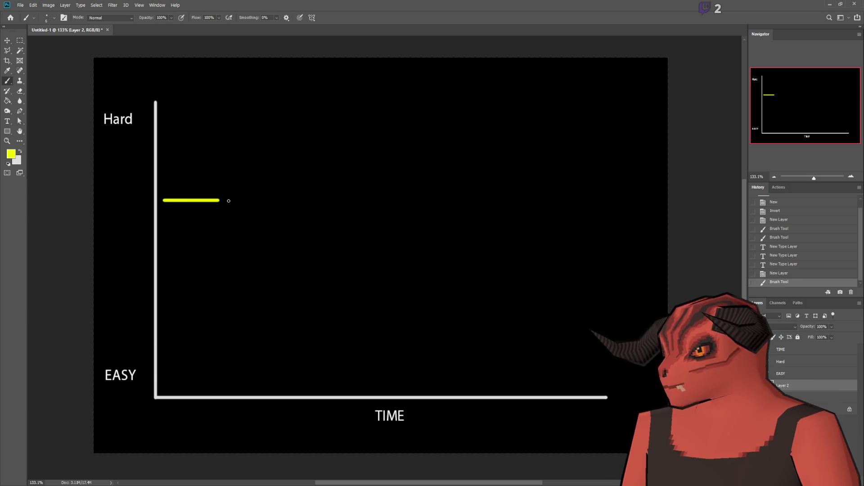
mouse_move(220, 200)
mouse_down()
mouse_move(261, 219)
mouse_move(303, 276)
mouse_up()
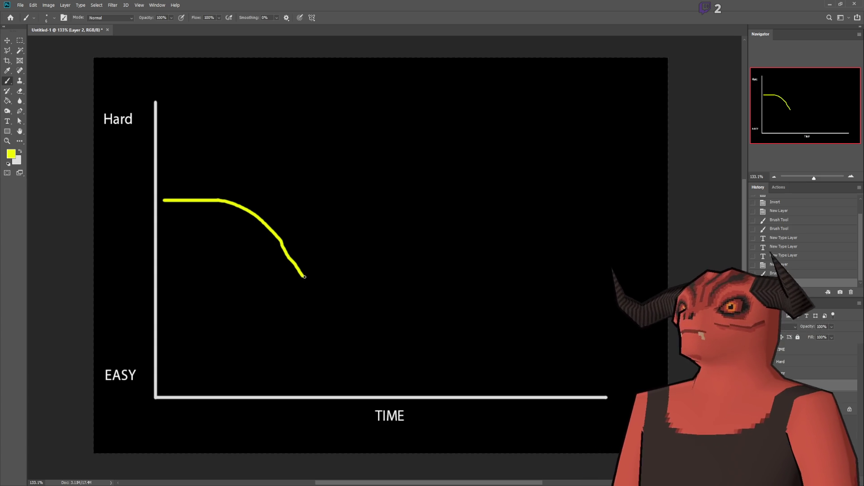
drag(303, 276, 342, 296)
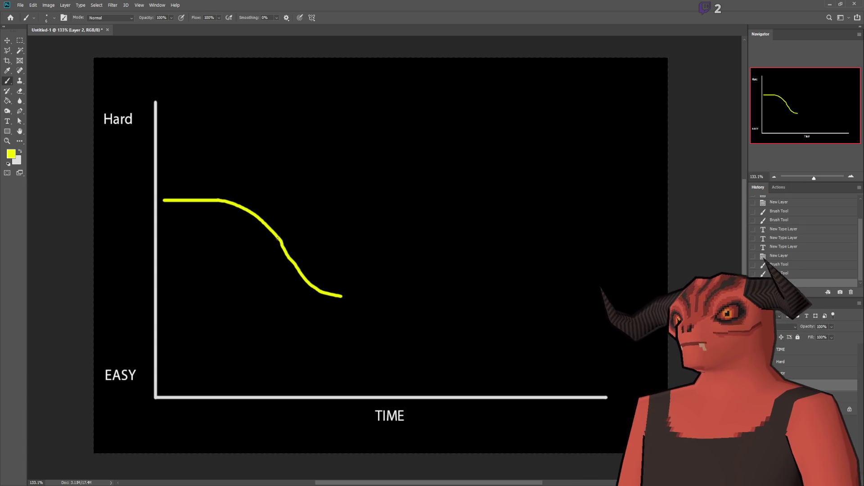
key(ctrl+z)
key(ctrl+z)
key(ctrl+shift+z)
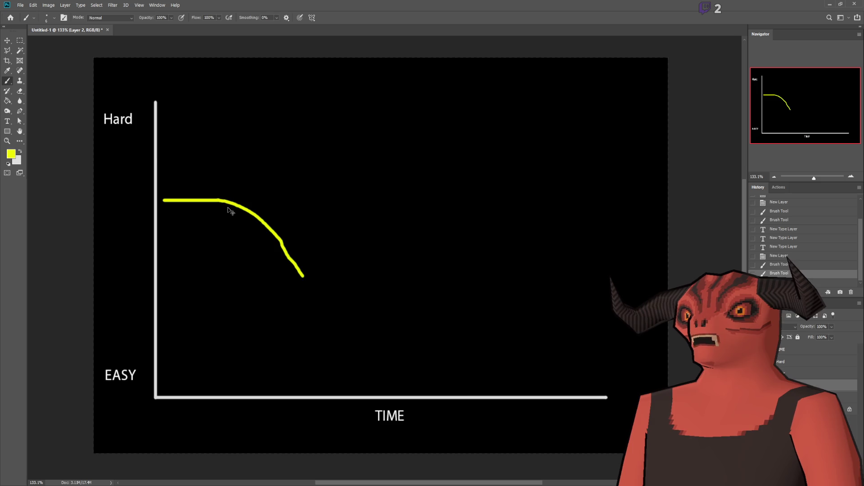
key(ctrl+z)
mouse_move(219, 201)
mouse_down()
mouse_move(265, 211)
mouse_move(294, 250)
mouse_move(328, 255)
mouse_up()
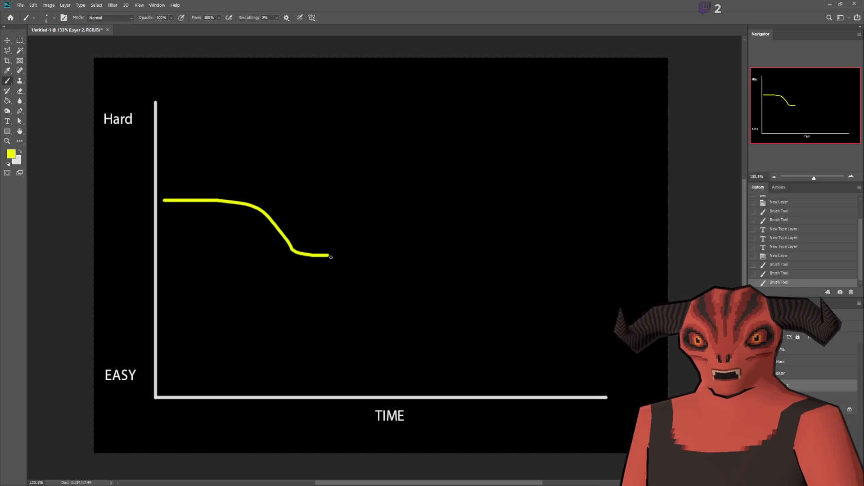
drag(327, 256, 403, 242)
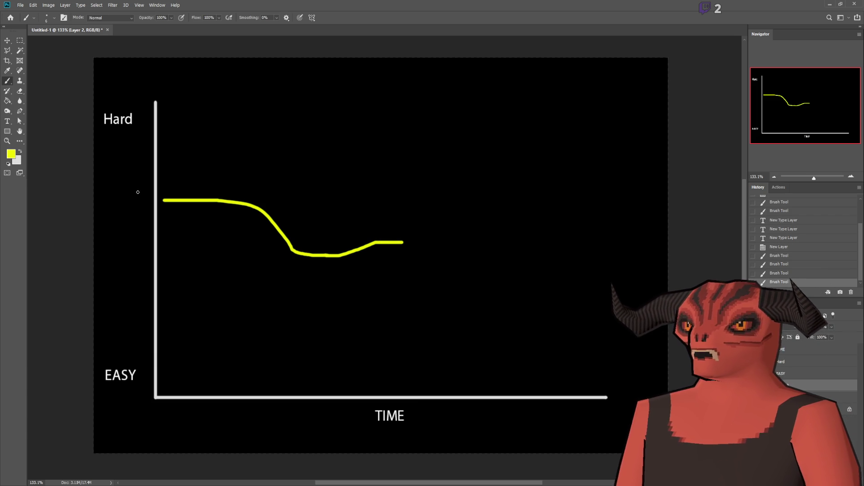
- Add a white 'Medium' label midway up the vertical axis, then resume brushing on Layer 2
click(8, 121)
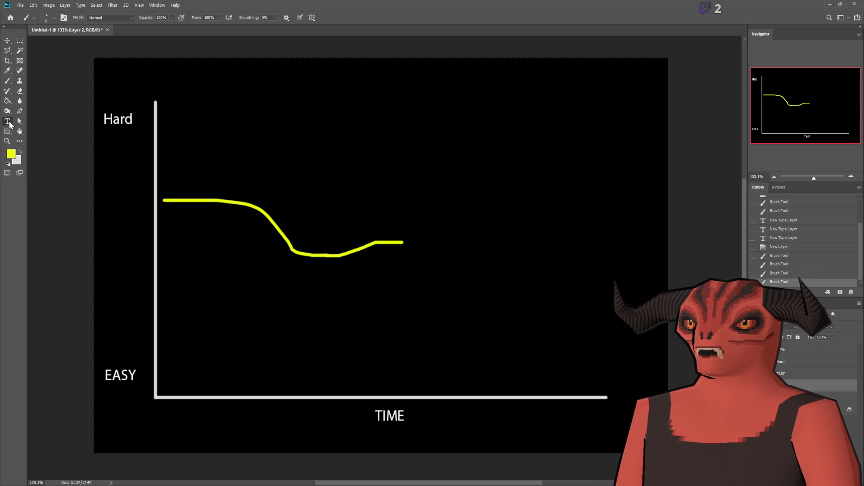
click(20, 151)
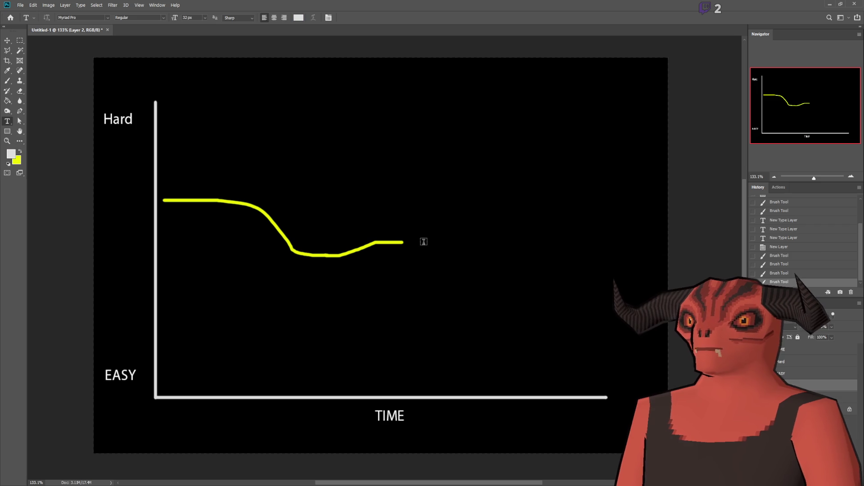
click(109, 246)
text(Medium)
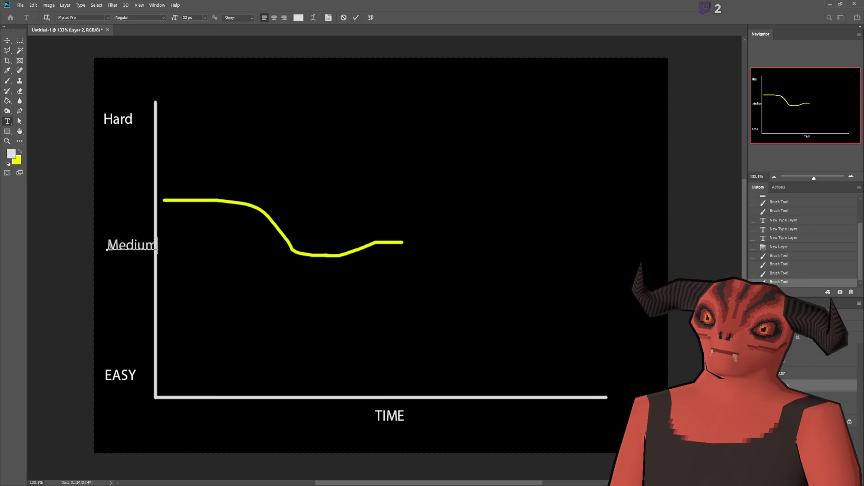
drag(149, 268, 146, 267)
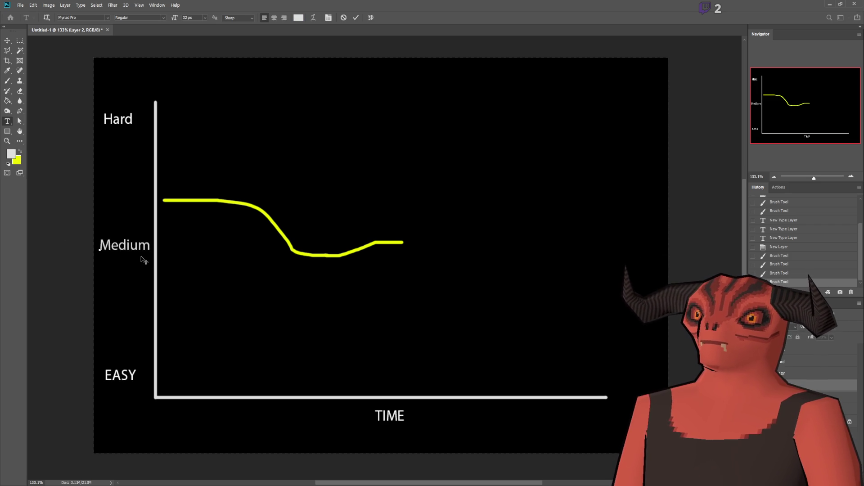
click(19, 40)
click(7, 84)
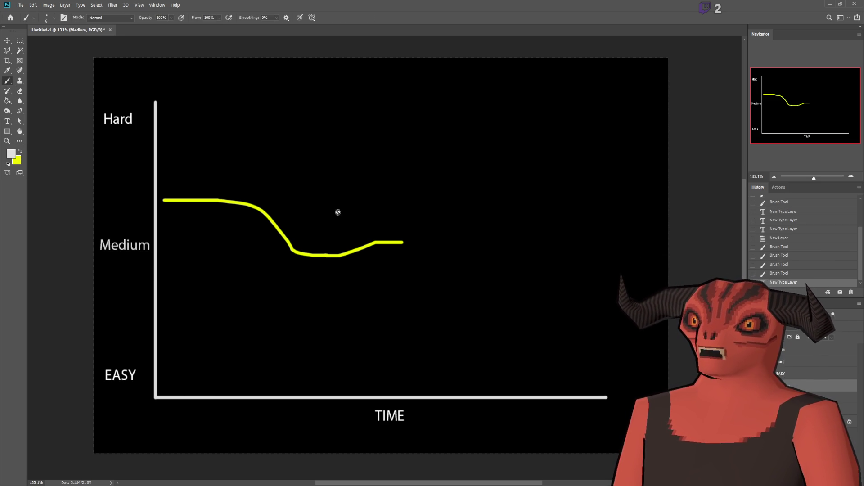
click(801, 401)
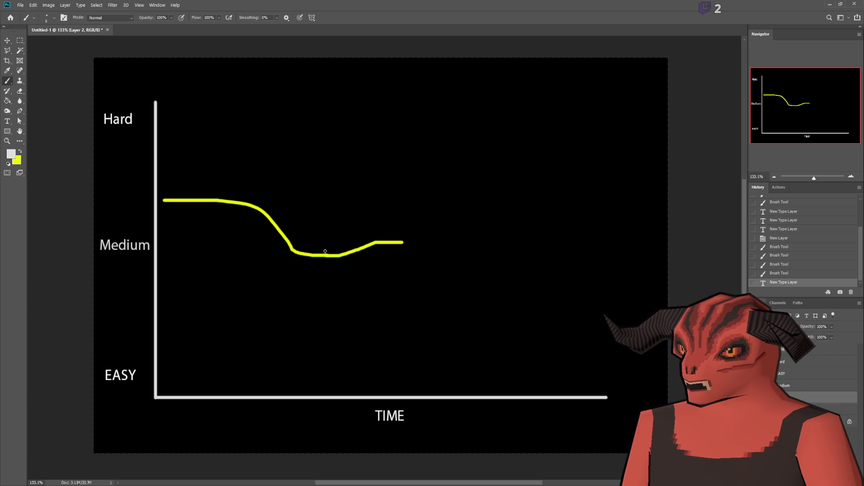
- Sketch white marks above and below the curve, then extend the yellow curve into a dip and sharp rise
mouse_move(382, 252)
mouse_down()
mouse_move(386, 275)
mouse_move(400, 266)
mouse_move(389, 273)
mouse_up()
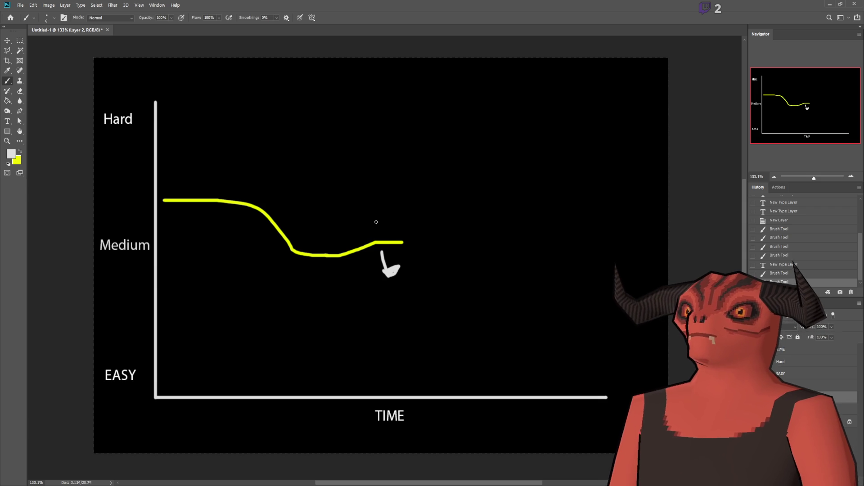
mouse_move(384, 225)
mouse_down()
mouse_move(395, 194)
mouse_move(375, 206)
mouse_up()
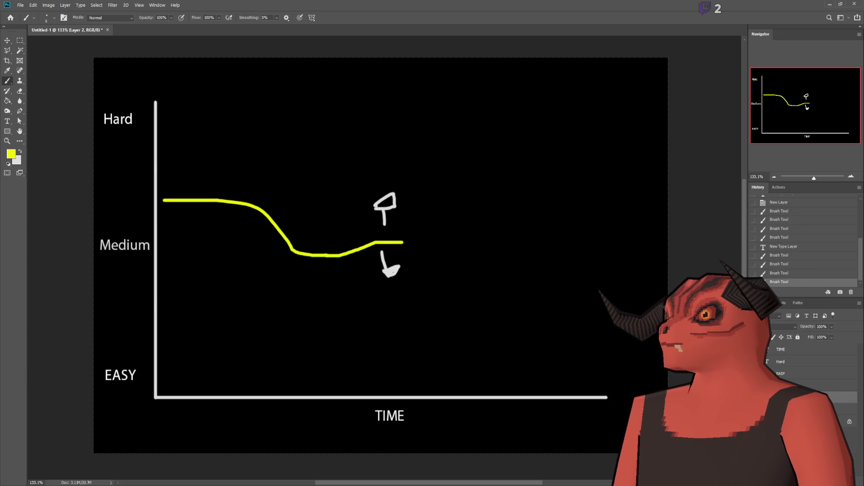
mouse_move(402, 243)
mouse_down()
mouse_move(434, 260)
mouse_move(461, 299)
mouse_move(489, 308)
mouse_up()
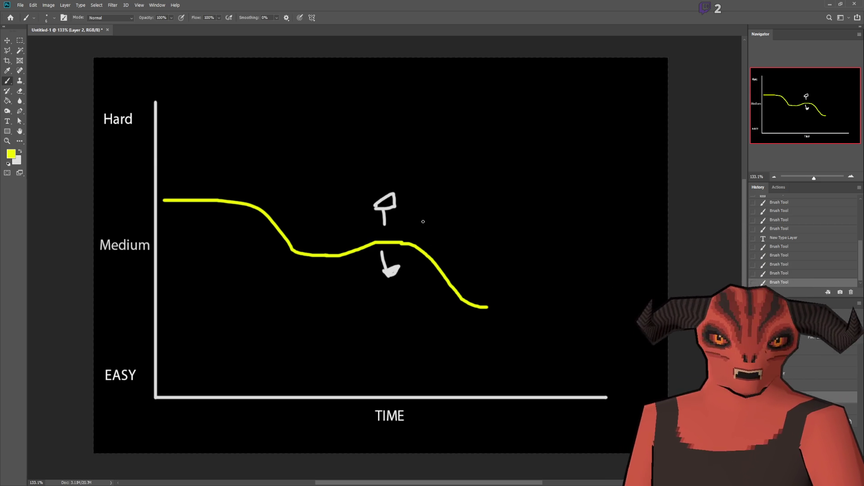
mouse_move(487, 307)
mouse_down()
mouse_move(507, 285)
mouse_move(521, 225)
mouse_up()
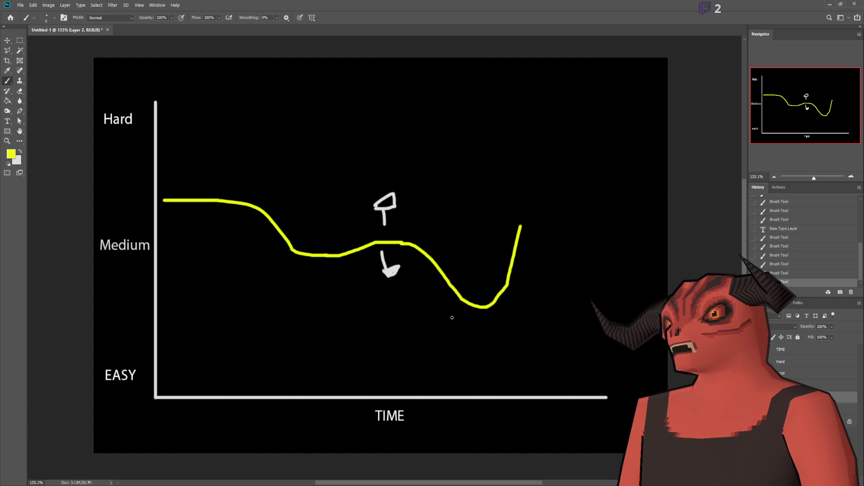
- Redraw the rise after the dip as a gentler climb ending near Medium
key(ctrl+z)
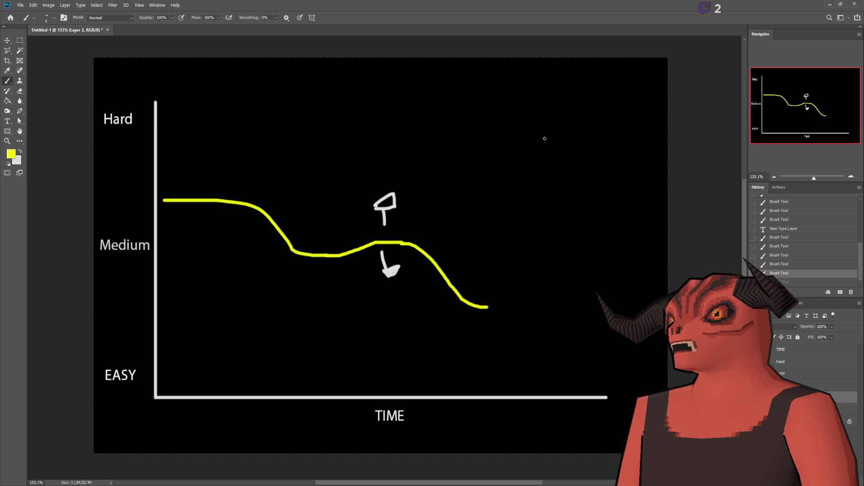
mouse_move(486, 307)
mouse_down()
mouse_move(508, 290)
mouse_move(561, 186)
mouse_move(582, 180)
mouse_up()
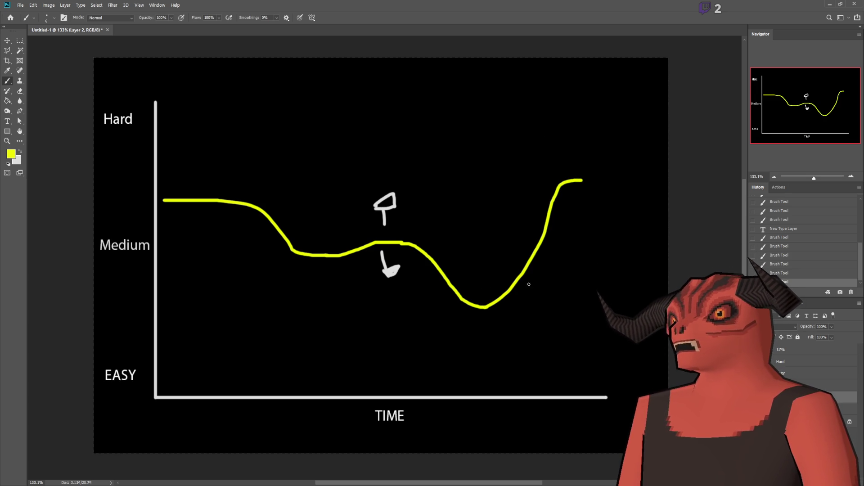
key(ctrl+z)
drag(486, 306, 560, 256)
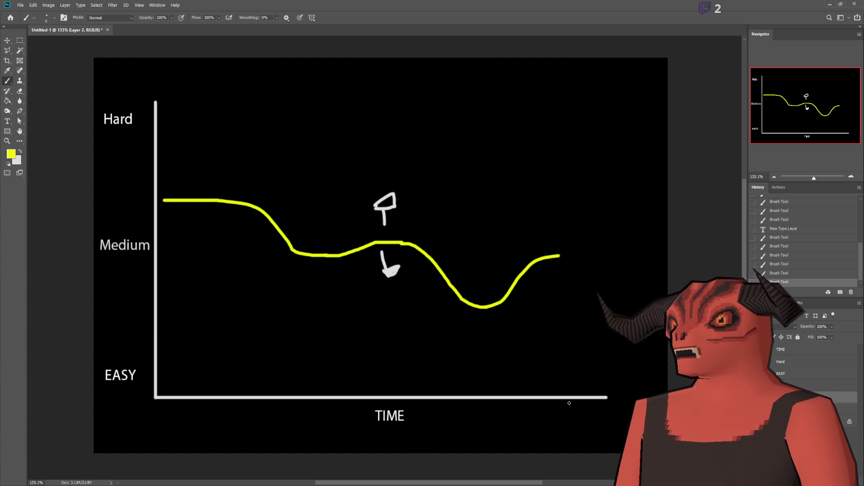
- Try long horizontal and diagonal yellow guide lines, undo them, and add a new Layer 3
drag(168, 180, 576, 191)
drag(166, 308, 601, 330)
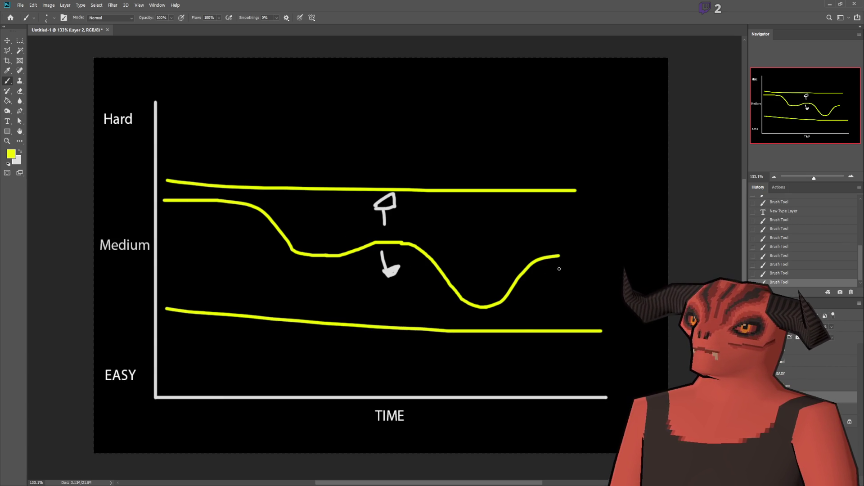
drag(166, 205, 566, 324)
key(ctrl+z)
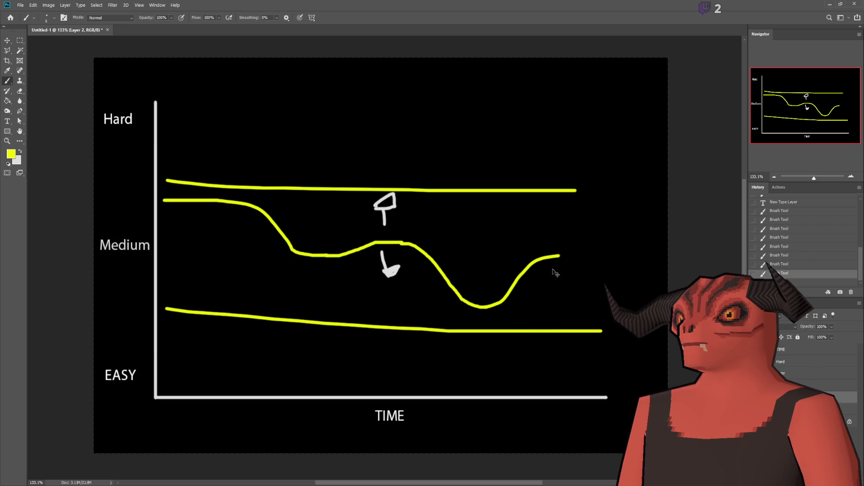
key(ctrl+z)
key(ctrl+z)
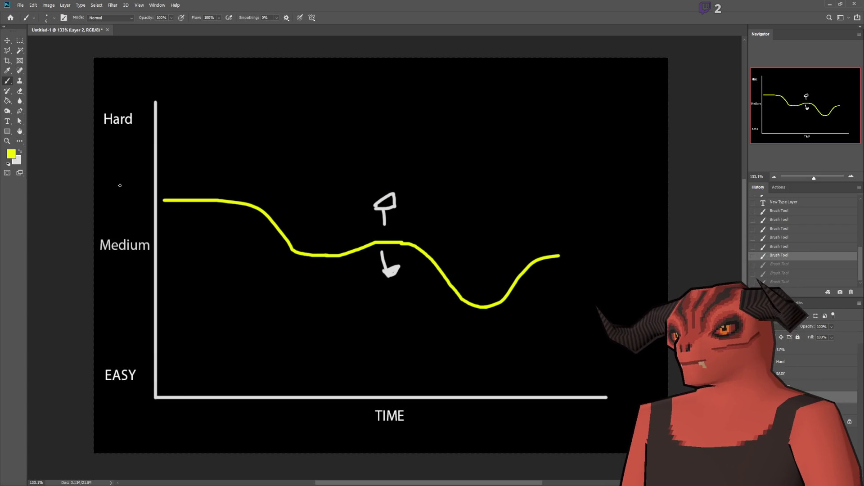
drag(161, 194, 573, 260)
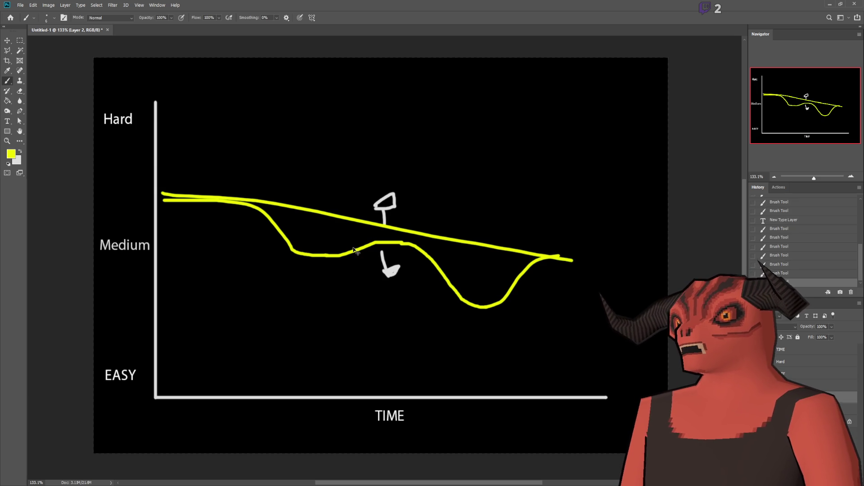
key(ctrl+z)
key(ctrl+shift+alt+n)
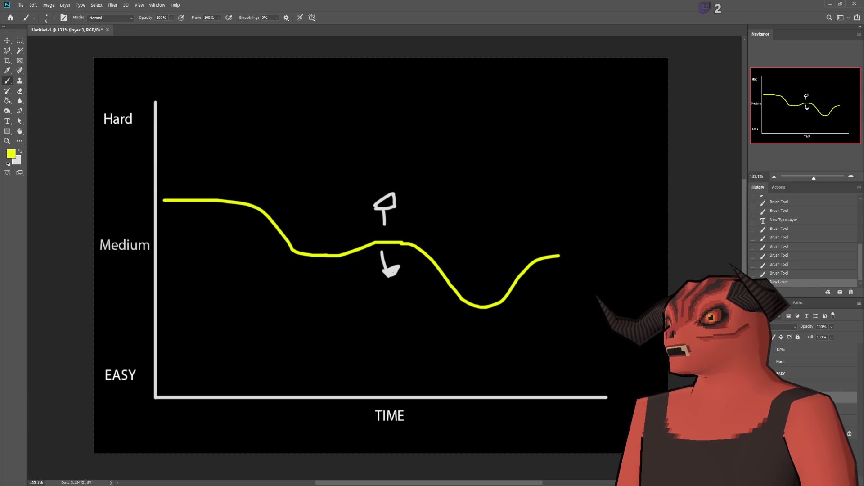
- Sample orange, add a new layer, and test an orange stroke from the curve's start before undoing it
key(i)
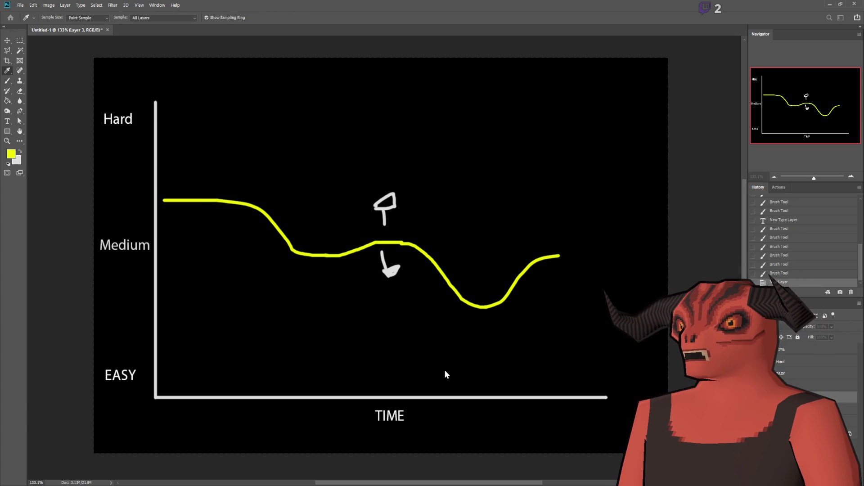
key(b)
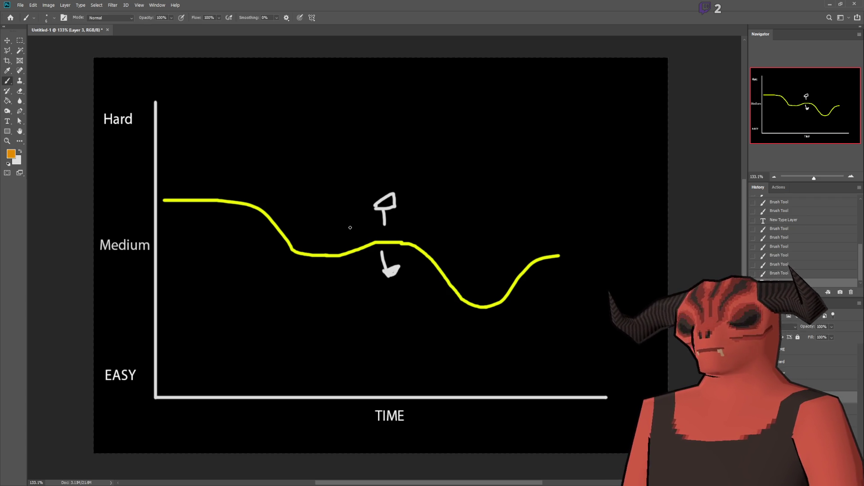
key(ctrl+shift+alt+n)
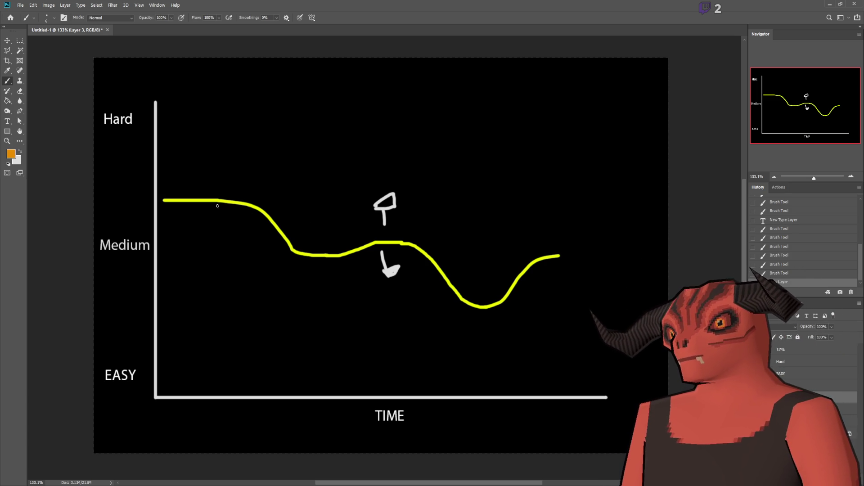
drag(163, 200, 479, 268)
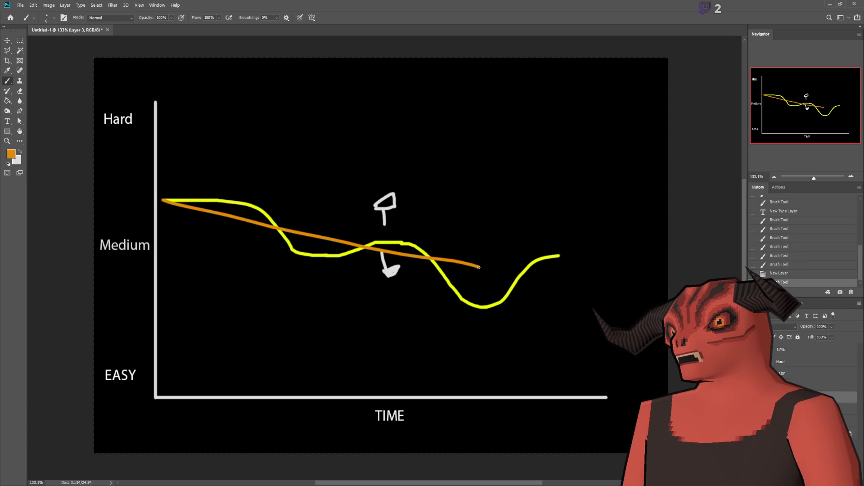
key(ctrl+z)
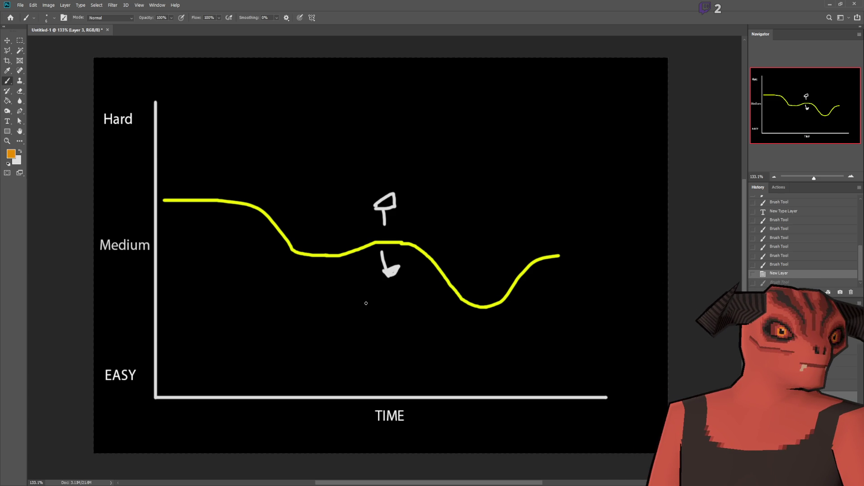
- Try orange horizontal lines across the chart and above the yellow curve, undoing them
drag(161, 189, 535, 191)
drag(163, 307, 576, 318)
key(ctrl+z)
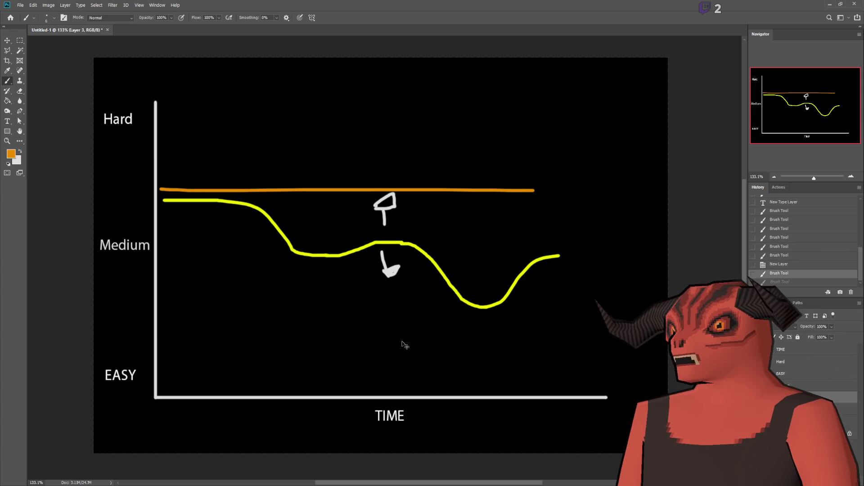
key(ctrl+z)
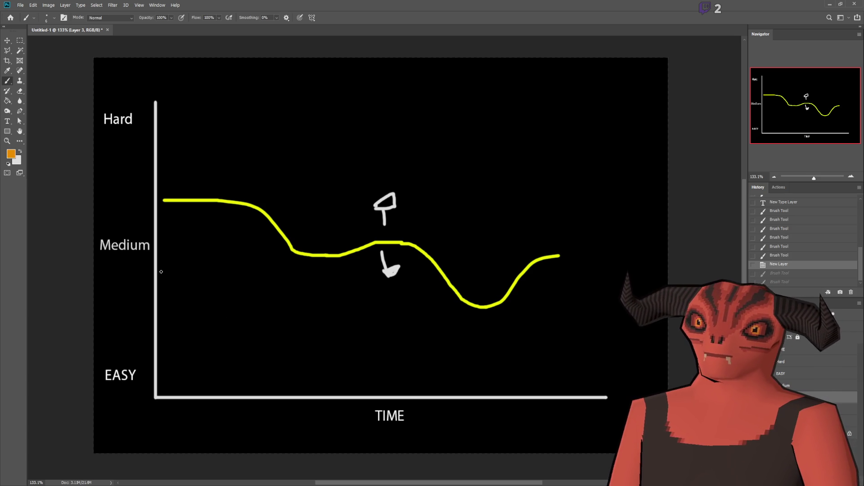
drag(163, 191, 568, 198)
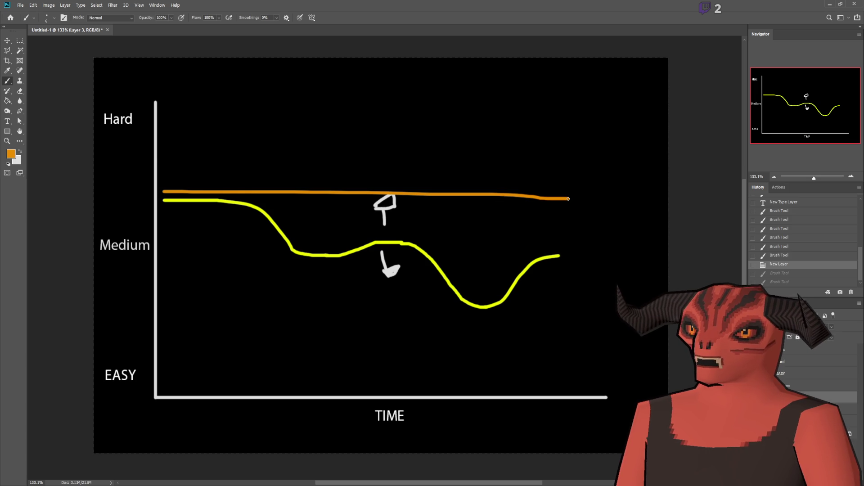
mouse_move(218, 112)
mouse_down()
mouse_move(197, 142)
mouse_move(171, 121)
mouse_move(547, 131)
mouse_up()
key(ctrl+z)
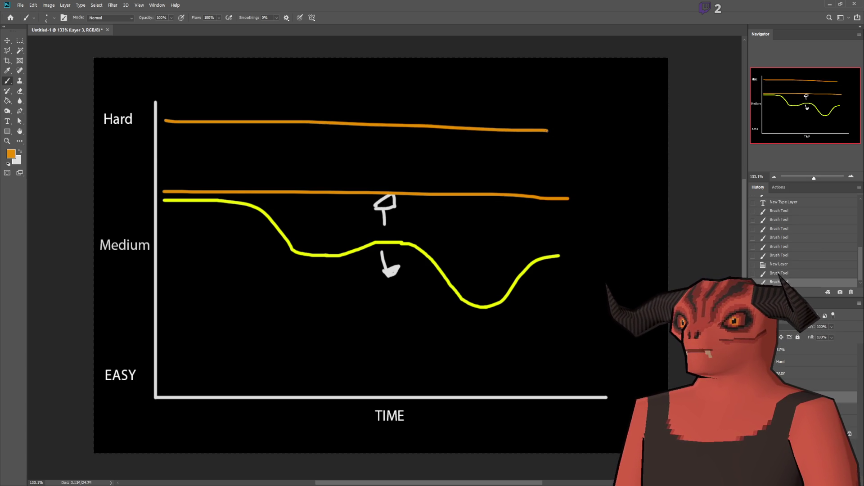
key(ctrl+z)
- Try orange lines at the EASY, Medium and Hard levels, then undo them
drag(166, 378, 610, 361)
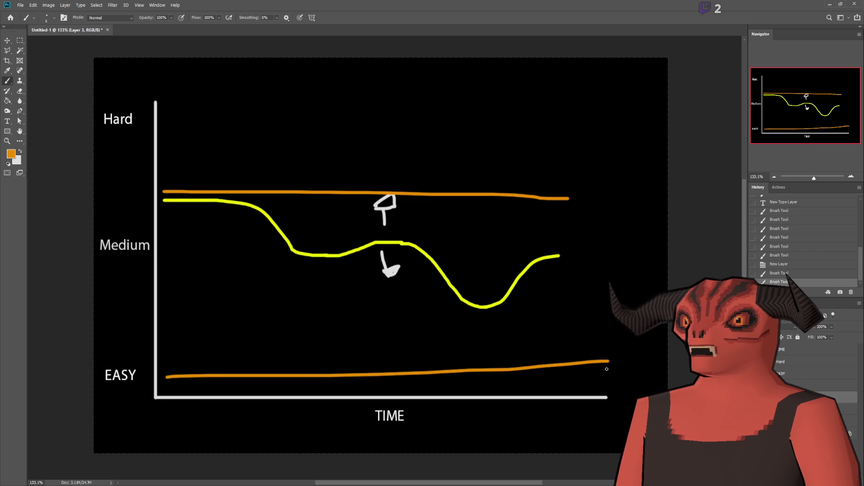
key(ctrl+z)
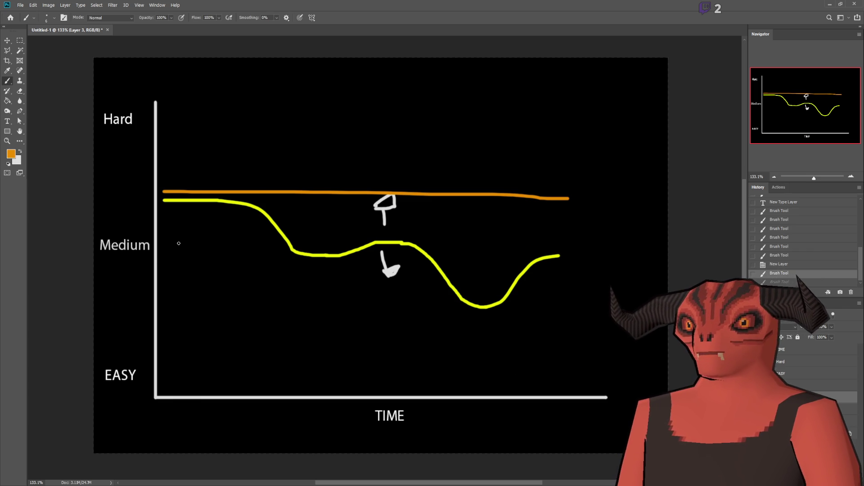
drag(166, 244, 290, 246)
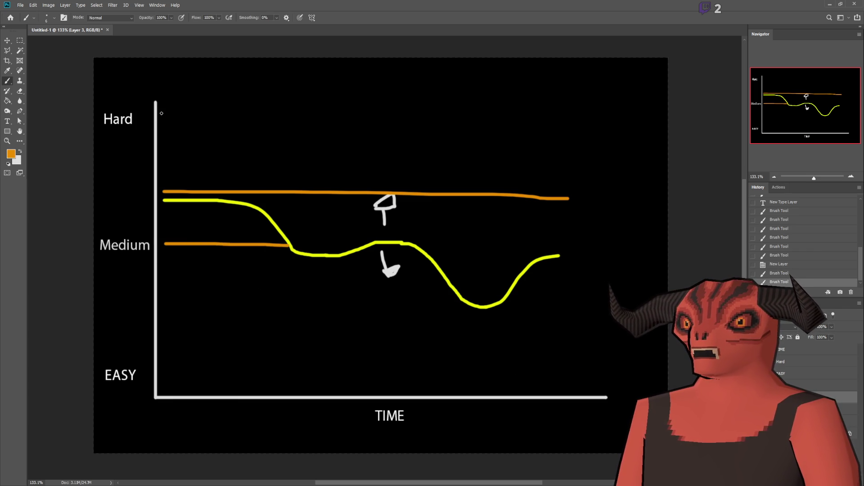
drag(161, 113, 345, 115)
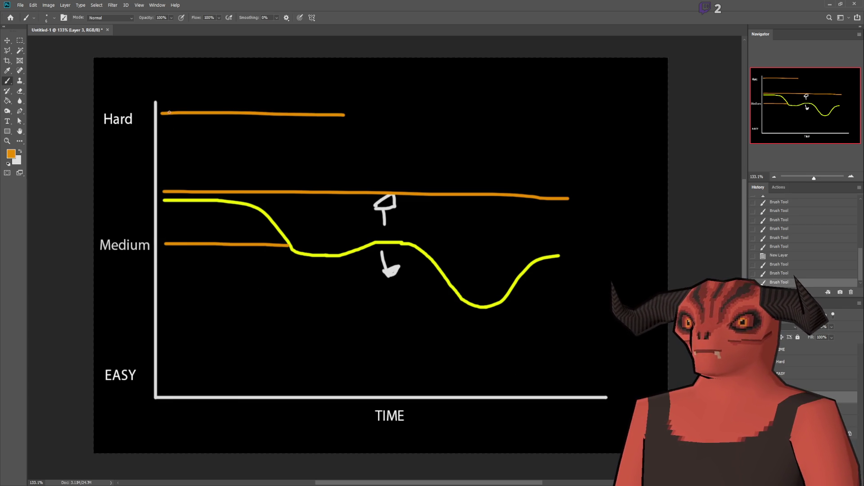
key(ctrl+z)
key(ctrl+z)
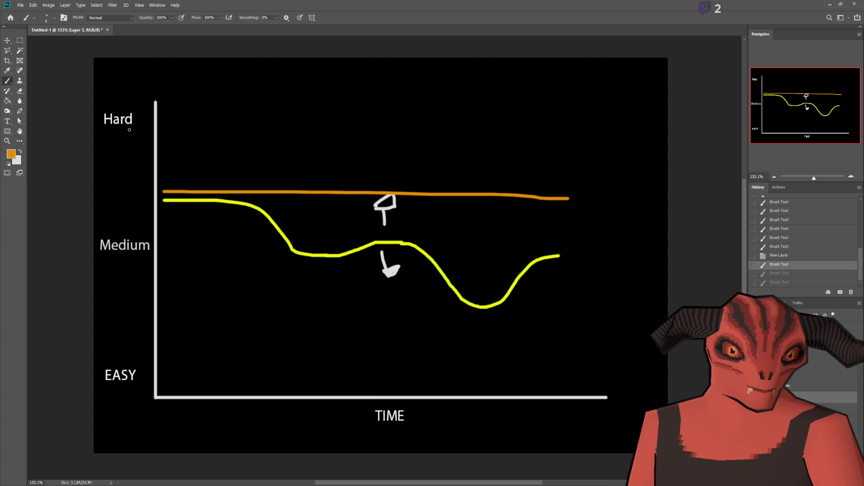
- Paint short orange lines beside EASY and Medium, discarding trial squiggle and letter sketches
drag(110, 70, 116, 84)
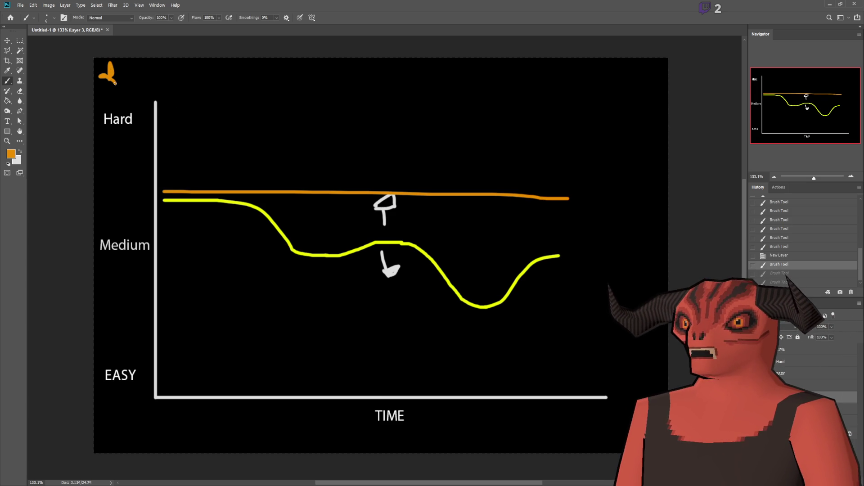
key(ctrl+z)
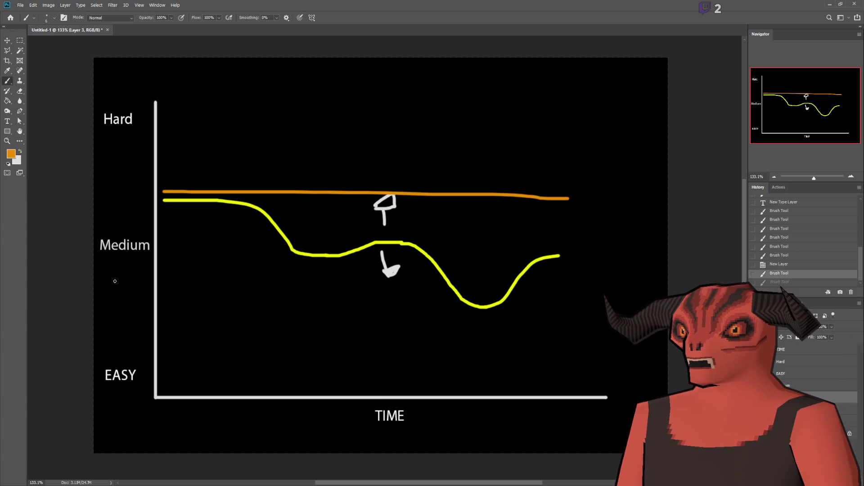
mouse_move(114, 300)
mouse_down()
mouse_move(105, 327)
mouse_move(134, 351)
mouse_move(127, 326)
mouse_up()
key(ctrl+z)
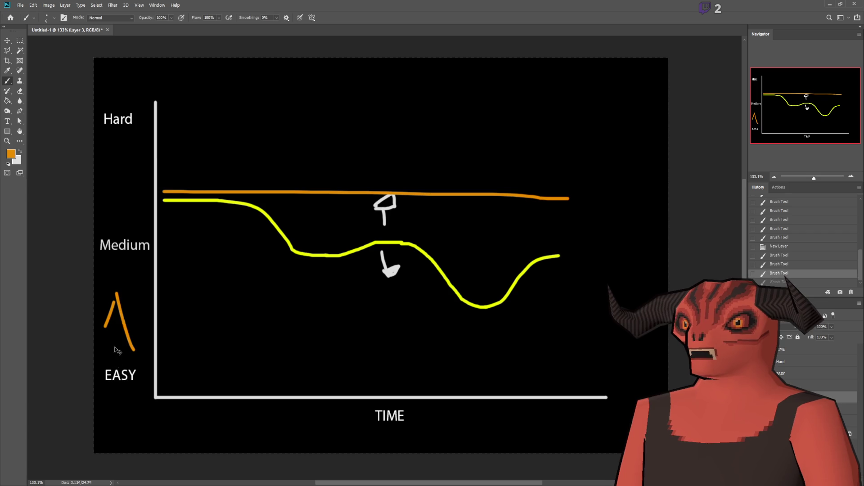
key(ctrl+z)
key(ctrl+z)
drag(167, 376, 270, 376)
drag(163, 250, 248, 249)
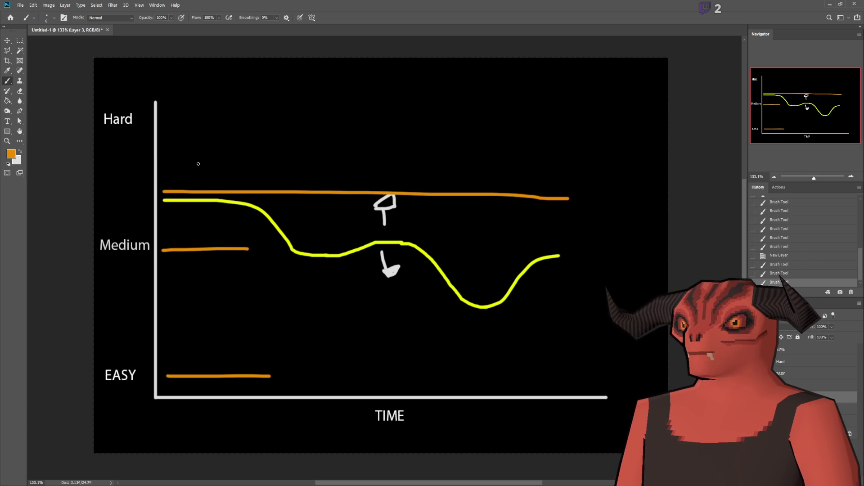
- Draw an orange down-arrow from Hard past Medium, discarding a trial oval and peak
mouse_move(222, 270)
mouse_down()
mouse_move(225, 353)
mouse_move(227, 298)
mouse_up()
key(ctrl+z)
mouse_move(179, 376)
mouse_down()
mouse_move(227, 273)
mouse_move(247, 359)
mouse_up()
key(ctrl+z)
key(ctrl+z)
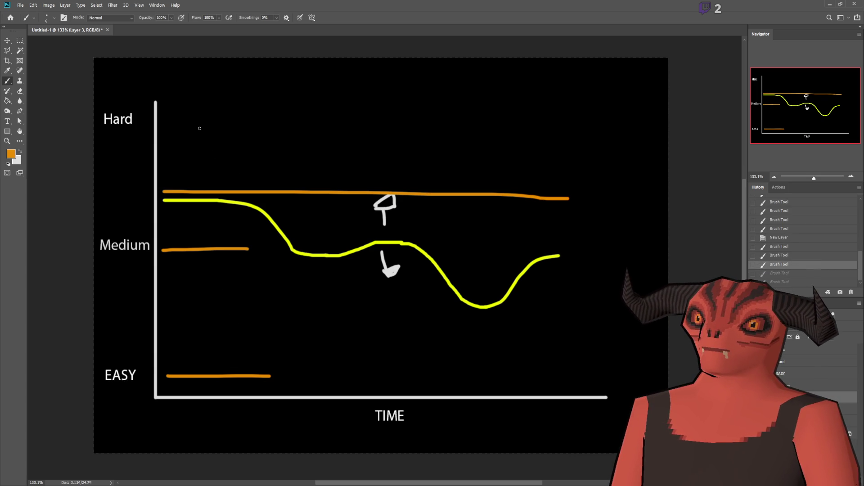
mouse_move(212, 167)
mouse_down()
mouse_move(208, 298)
mouse_move(196, 283)
mouse_move(240, 275)
mouse_move(192, 280)
mouse_move(204, 303)
mouse_up()
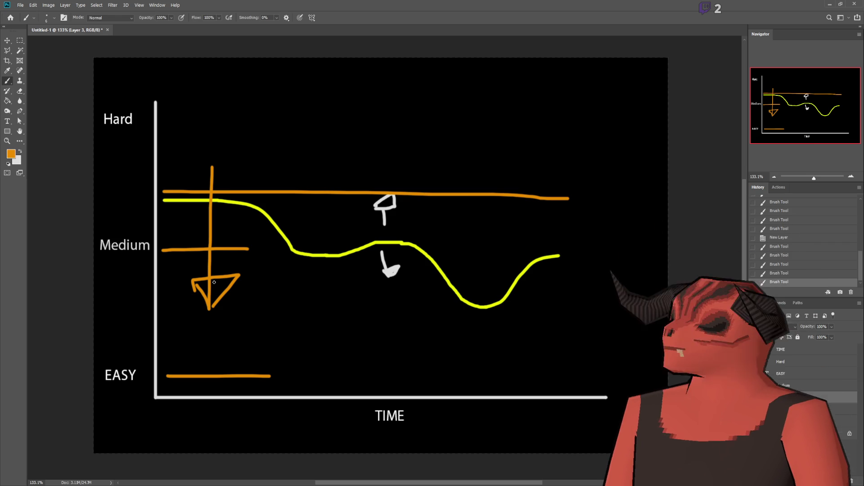
- Undo all the orange strokes back to the empty New Layer state
key(ctrl+z)
key(ctrl+z)
key(ctrl+z)
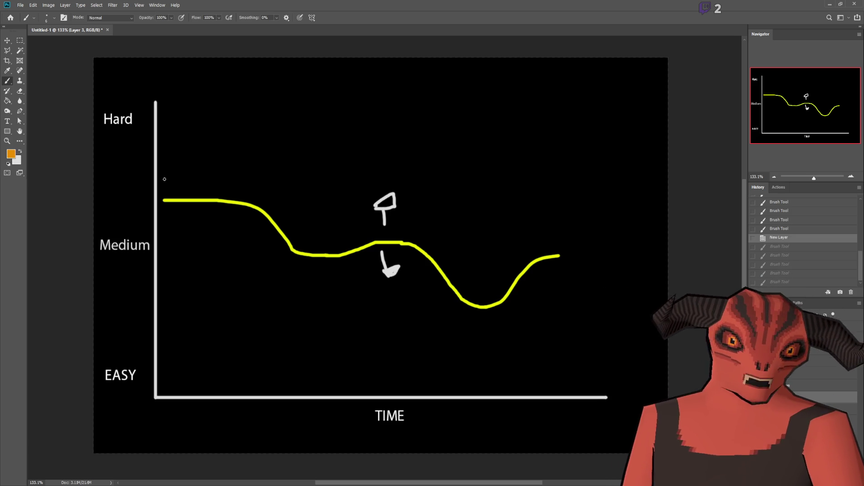
- Paint an orange curve from above the yellow one toward EASY, labelled W and R
mouse_move(165, 179)
mouse_down()
mouse_move(292, 214)
mouse_move(383, 337)
mouse_move(514, 364)
mouse_move(571, 363)
mouse_up()
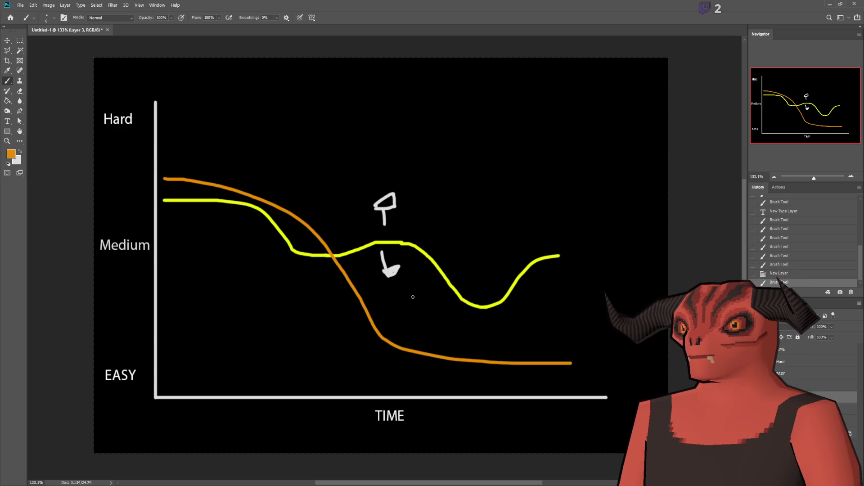
mouse_move(437, 316)
mouse_down()
mouse_move(457, 345)
mouse_move(485, 329)
mouse_up()
key(ctrl+z)
mouse_move(437, 365)
mouse_down()
mouse_move(436, 387)
mouse_move(442, 378)
mouse_move(453, 390)
mouse_up()
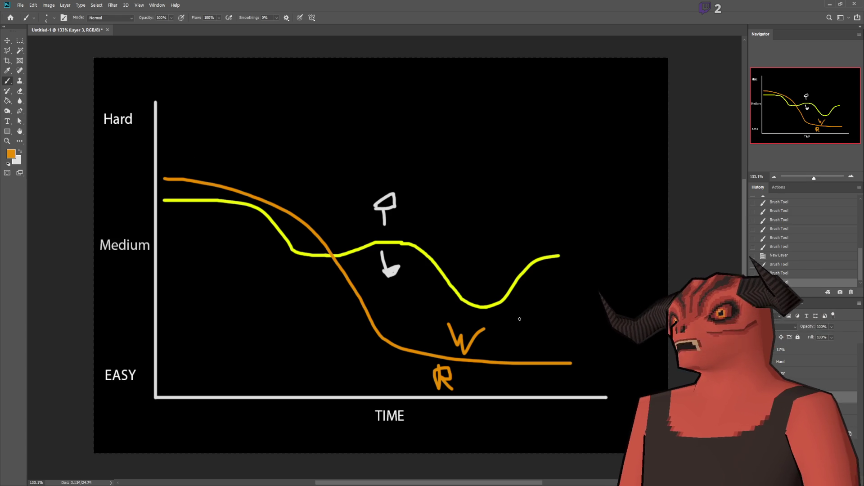
- Try boxes around the W and R, then undo them along with both letters
mouse_move(434, 313)
mouse_down()
mouse_move(511, 364)
mouse_move(425, 313)
mouse_up()
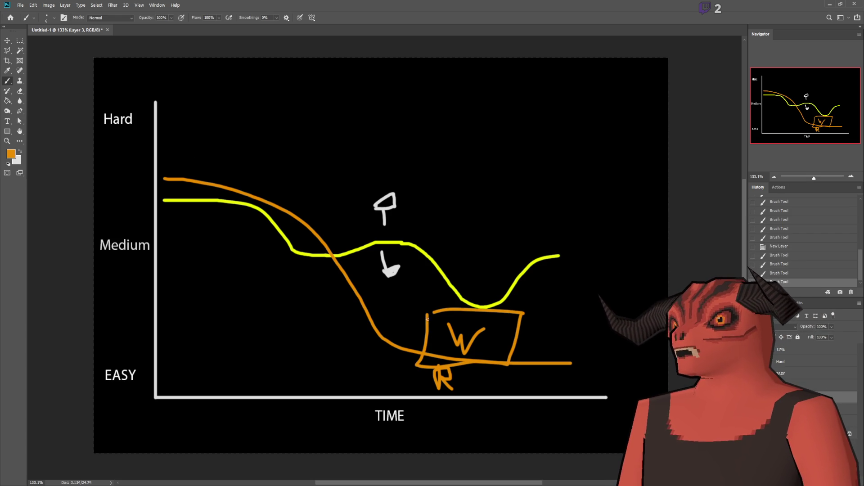
key(ctrl+z)
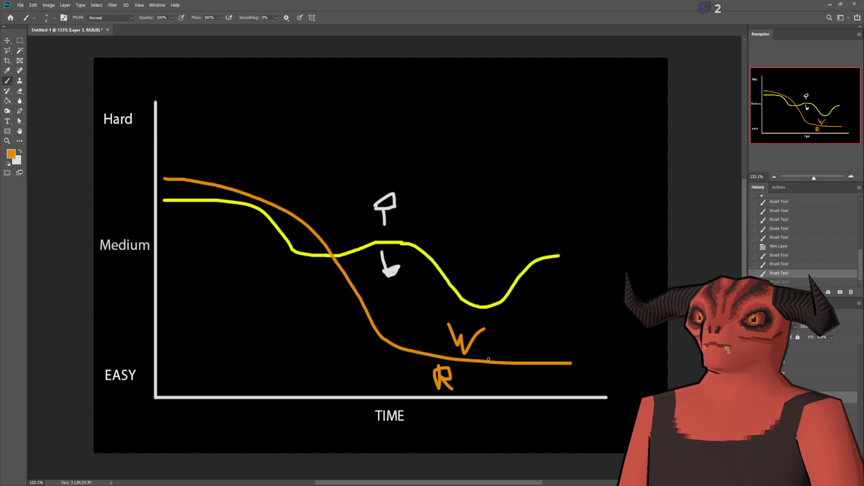
mouse_move(423, 363)
mouse_down()
mouse_move(482, 368)
mouse_move(421, 367)
mouse_up()
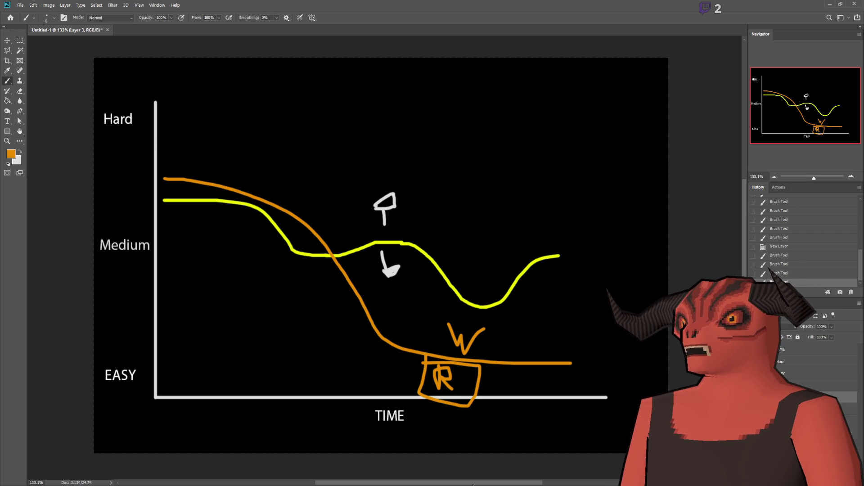
key(ctrl+z)
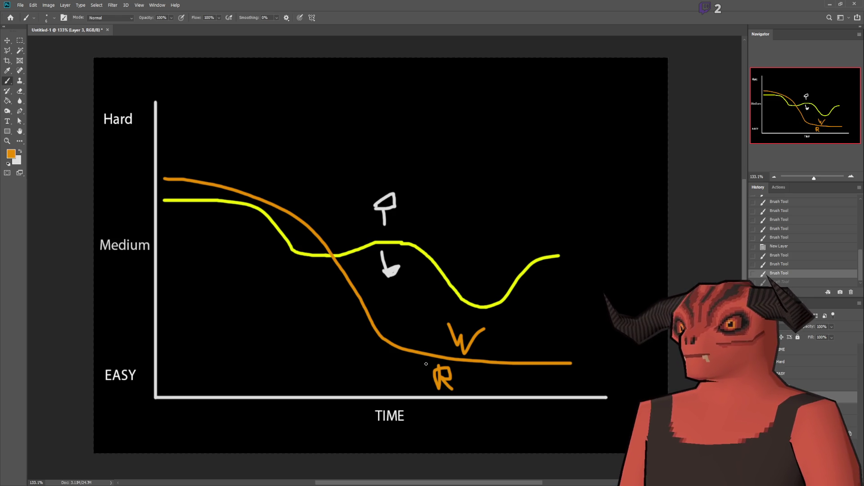
key(ctrl+z)
key(ctrl+z)
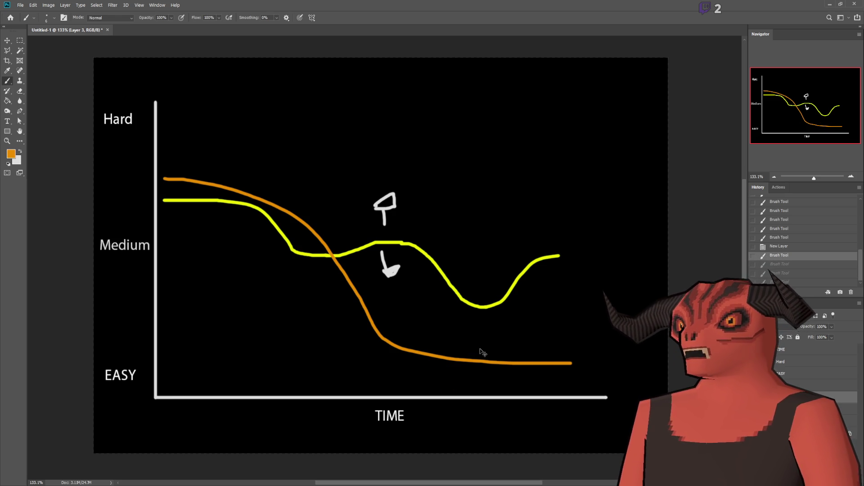
key(ctrl+z)
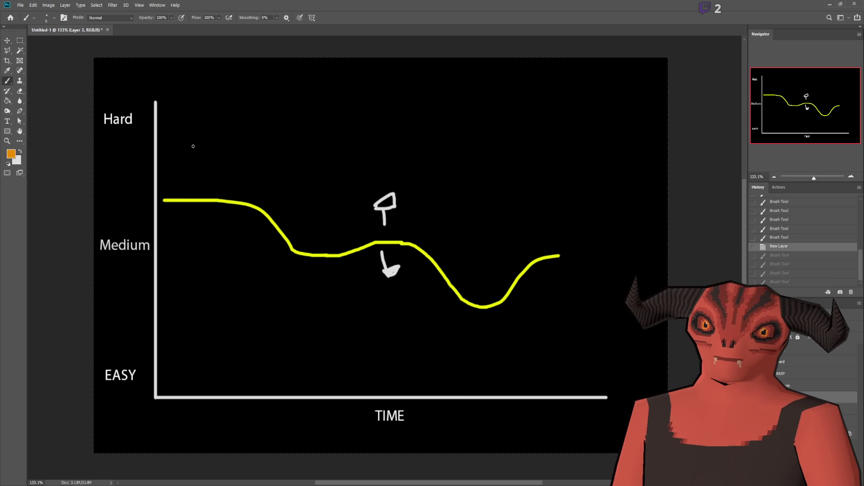
drag(163, 182, 548, 180)
key(ctrl+z)
mouse_move(167, 179)
mouse_down()
mouse_move(178, 170)
mouse_move(276, 190)
mouse_move(585, 191)
mouse_up()
key(ctrl+z)
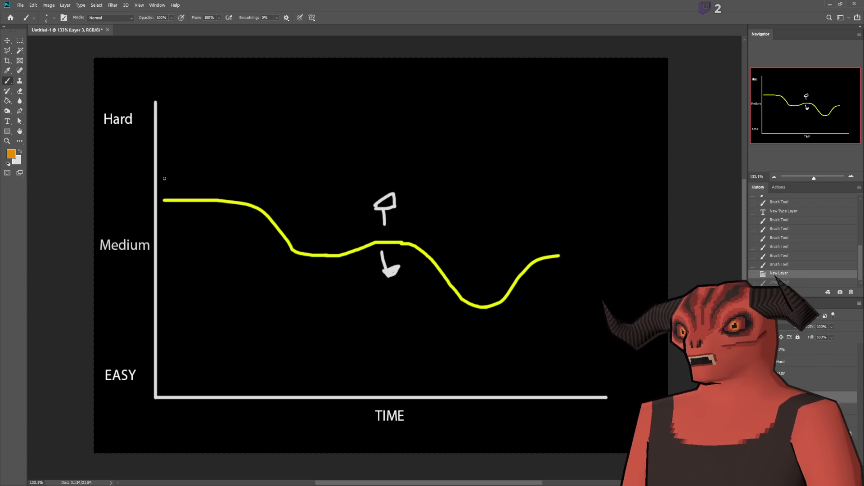
mouse_move(174, 177)
mouse_down()
mouse_move(263, 131)
mouse_move(324, 210)
mouse_move(360, 214)
mouse_up()
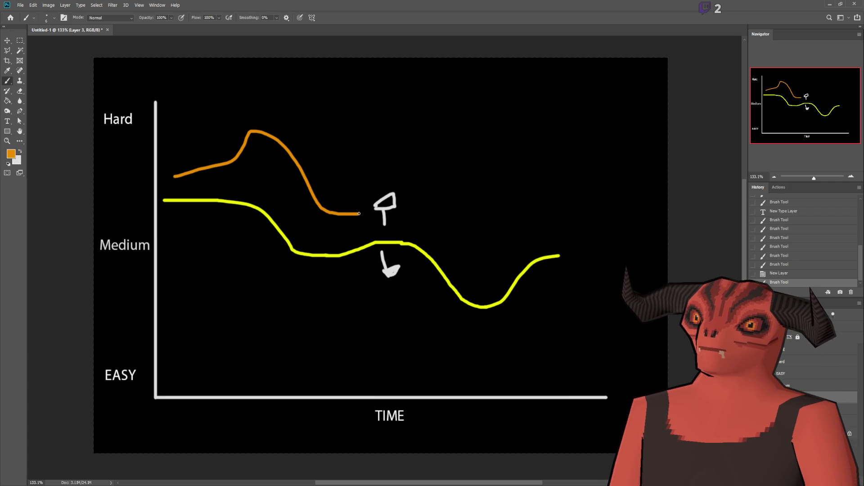
mouse_move(359, 214)
mouse_down()
mouse_move(341, 189)
mouse_move(361, 215)
mouse_move(361, 199)
mouse_up()
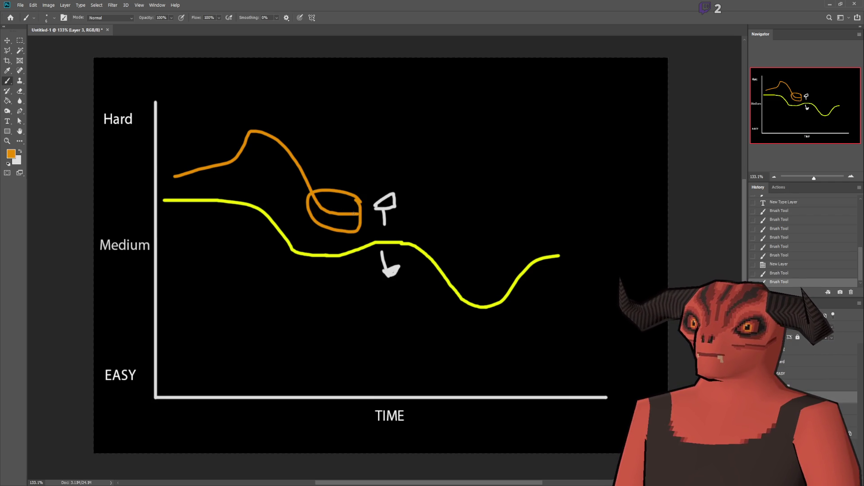
key(ctrl+z)
key(ctrl+z)
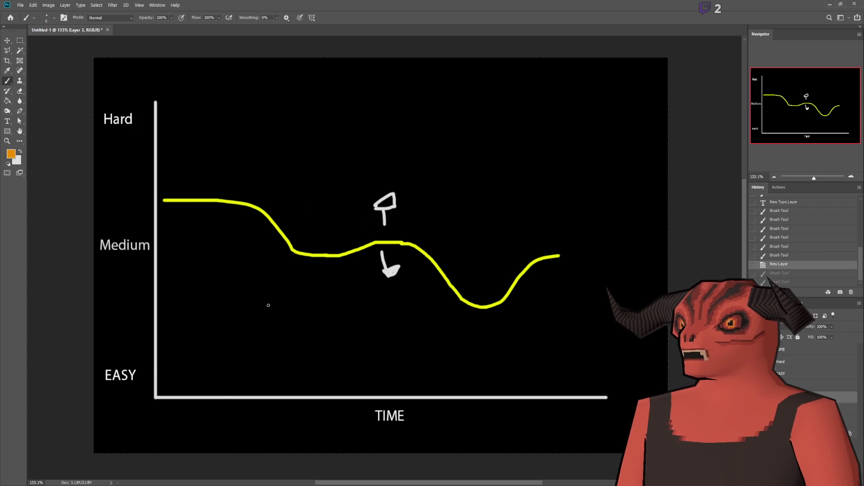
mouse_move(247, 221)
mouse_down()
mouse_move(284, 219)
mouse_move(318, 241)
mouse_up()
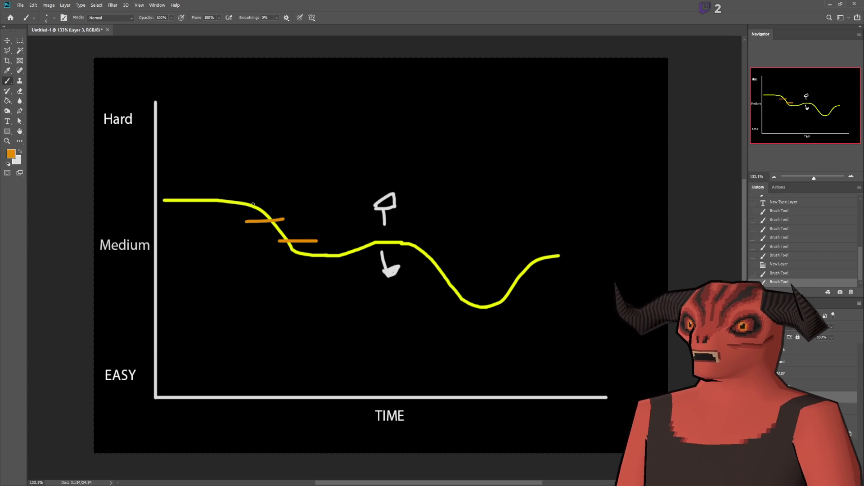
mouse_move(421, 257)
mouse_down()
mouse_move(458, 256)
mouse_move(442, 273)
mouse_move(463, 273)
mouse_move(491, 294)
mouse_up()
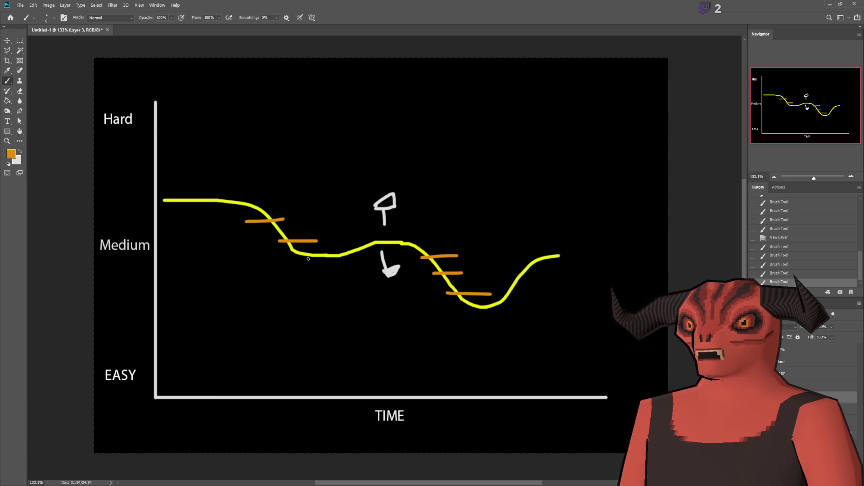
mouse_move(237, 207)
mouse_down()
mouse_move(255, 245)
mouse_move(329, 255)
mouse_move(335, 212)
mouse_move(235, 207)
mouse_up()
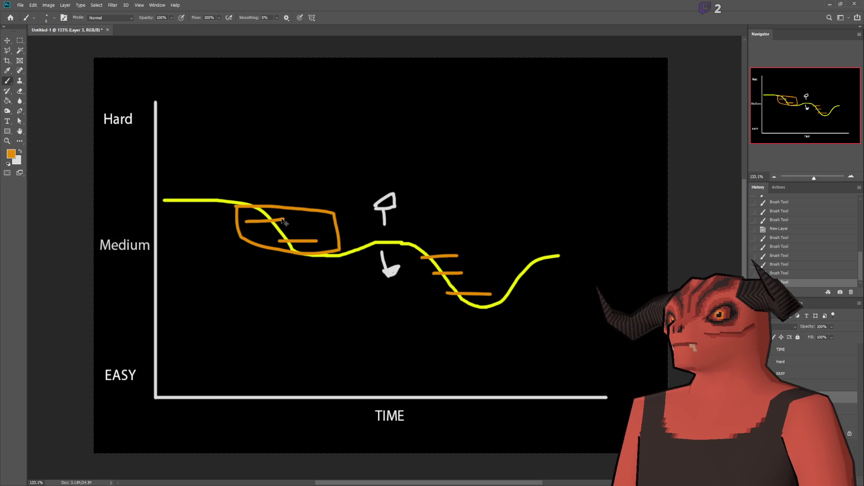
key(ctrl+z)
key(ctrl+z)
key(ctrl+z)
key(ctrl+z)
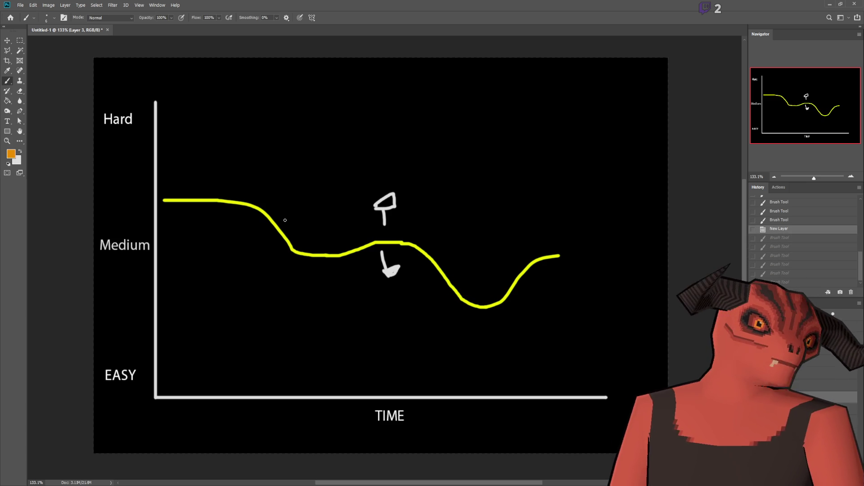
- Paint a short flat orange line above the yellow curve after several undone attempts
drag(228, 222, 322, 222)
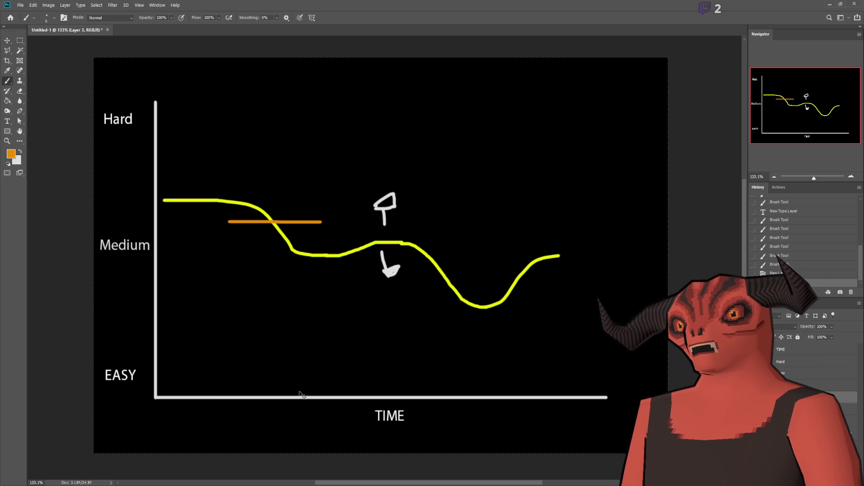
key(ctrl+z)
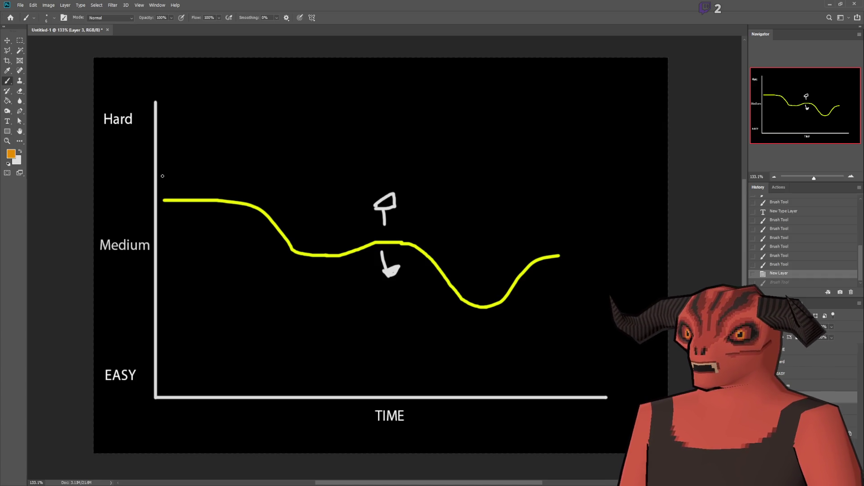
drag(168, 181, 217, 181)
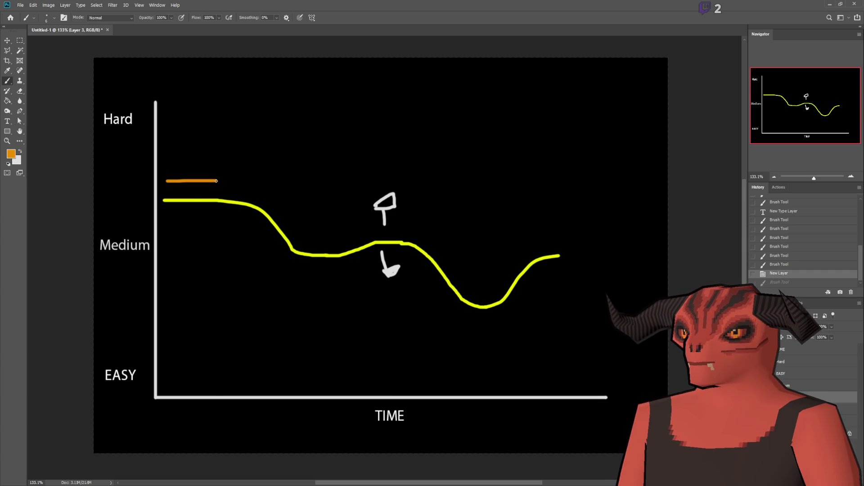
drag(217, 181, 243, 201)
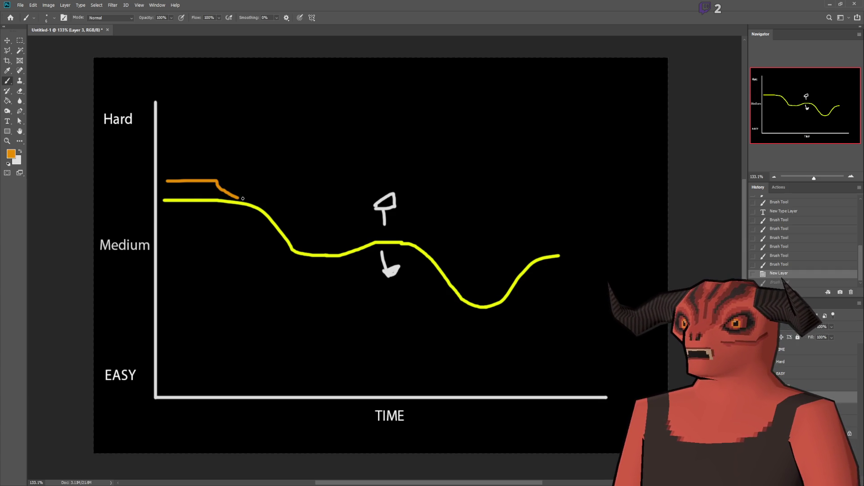
key(ctrl+z)
drag(166, 172, 274, 172)
key(ctrl+z)
mouse_move(165, 171)
mouse_down()
mouse_move(253, 172)
mouse_move(299, 192)
mouse_up()
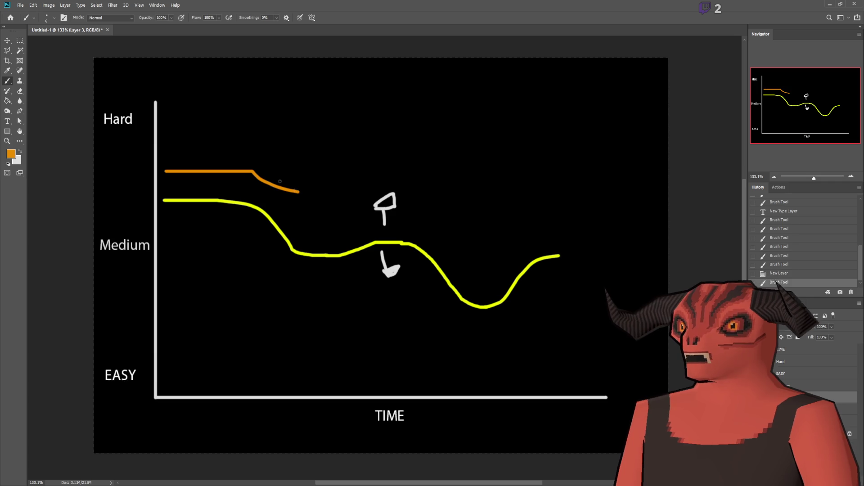
- Write an orange Q above the R at the line's dip, discarding trial strokes
mouse_move(294, 198)
mouse_down()
mouse_move(305, 208)
mouse_move(289, 219)
mouse_move(293, 208)
mouse_move(308, 219)
mouse_up()
key(ctrl+z)
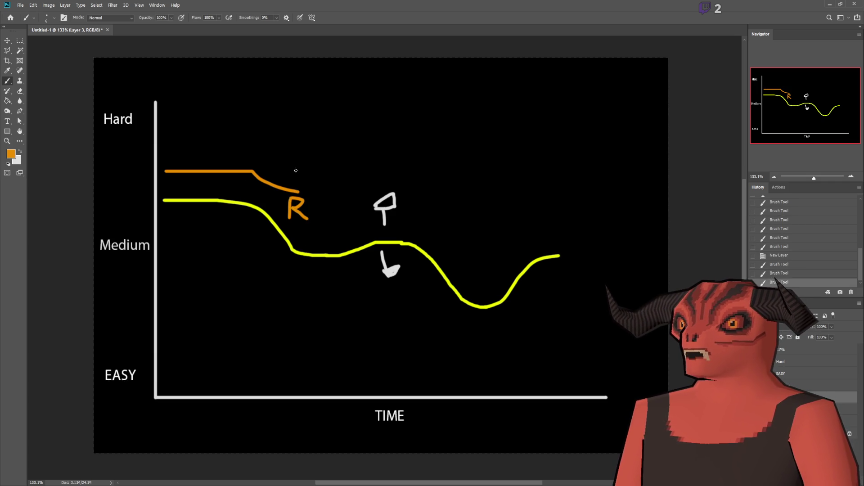
mouse_move(291, 156)
mouse_down()
mouse_move(308, 162)
mouse_move(296, 155)
mouse_move(307, 184)
mouse_move(330, 173)
mouse_up()
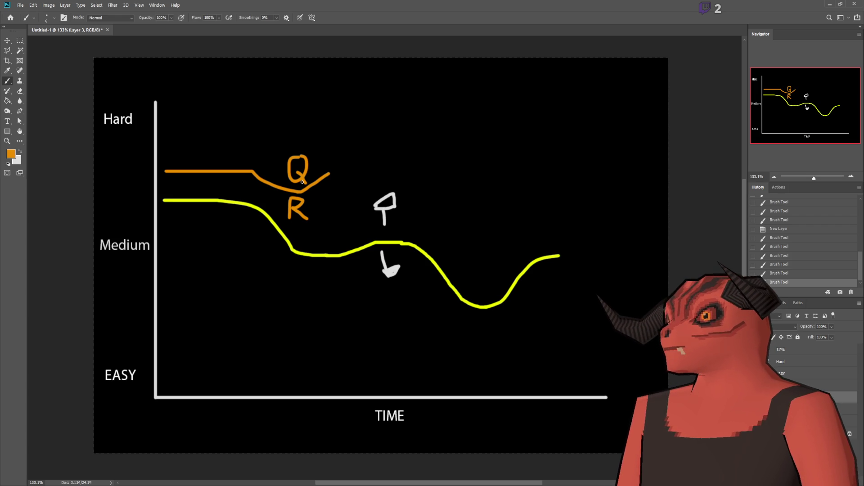
drag(330, 173, 360, 139)
key(ctrl+z)
- Sketch a dashed arc marked E over a solid orange rise continuing flat rightward
mouse_move(330, 170)
mouse_down()
mouse_move(352, 136)
mouse_move(376, 131)
mouse_move(433, 171)
mouse_up()
mouse_move(365, 93)
mouse_down()
mouse_move(373, 117)
mouse_move(380, 94)
mouse_up()
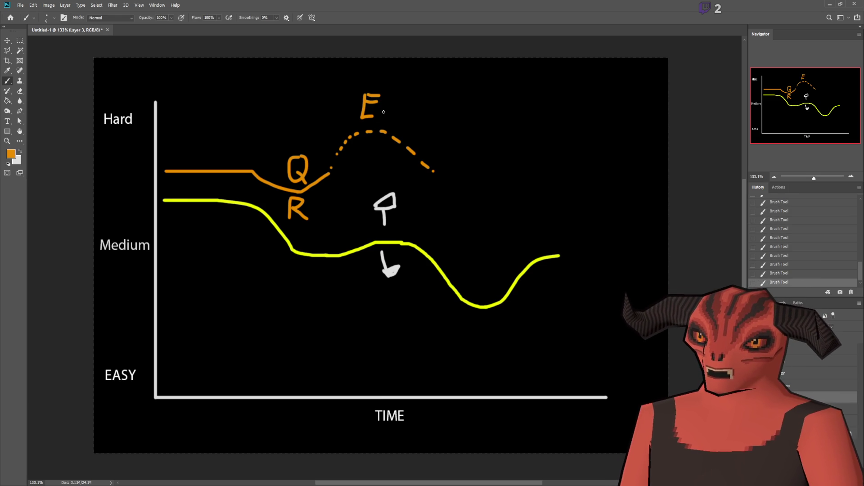
mouse_move(330, 172)
mouse_down()
mouse_move(360, 152)
mouse_move(430, 174)
mouse_up()
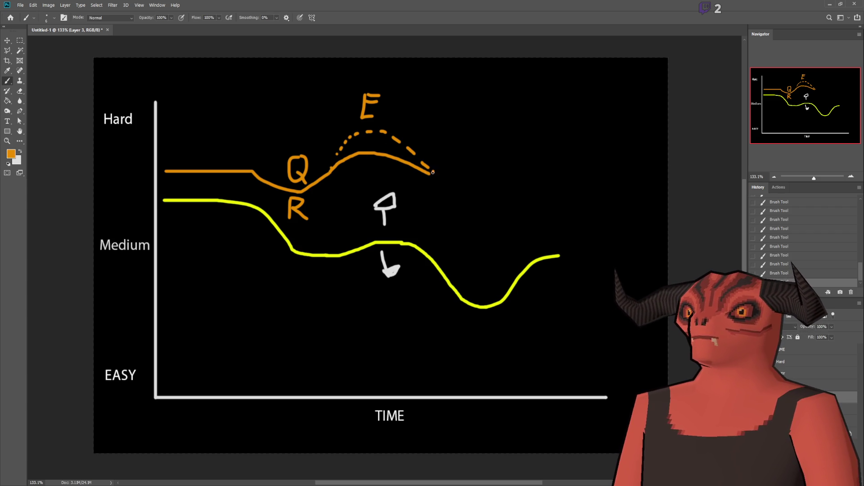
drag(434, 173, 556, 179)
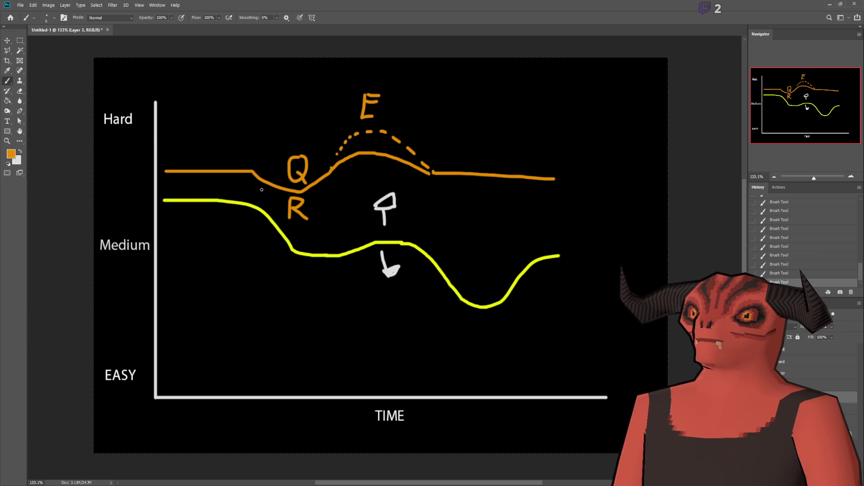
- Try a 4 marker and a long descending orange line, undoing both
mouse_move(330, 204)
mouse_down()
mouse_move(331, 118)
mouse_move(312, 124)
mouse_move(341, 116)
mouse_move(340, 98)
mouse_up()
key(ctrl+z)
mouse_move(250, 169)
mouse_down()
mouse_move(290, 248)
mouse_move(366, 282)
mouse_move(617, 274)
mouse_up()
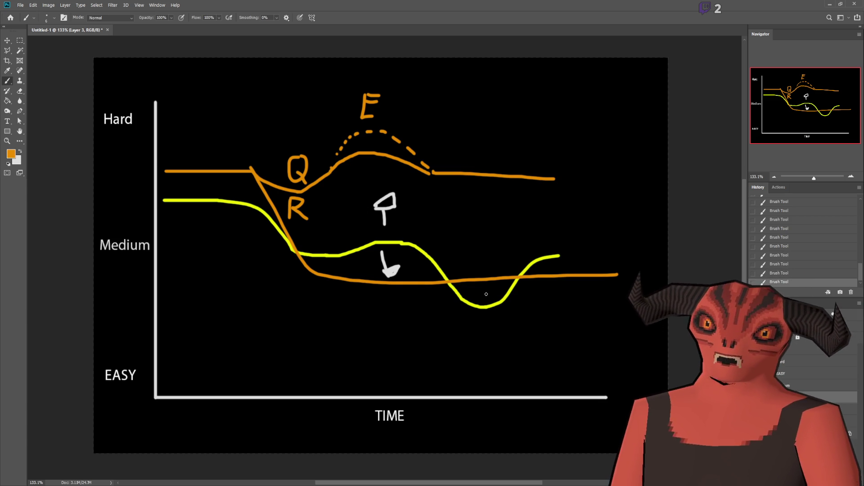
key(ctrl+z)
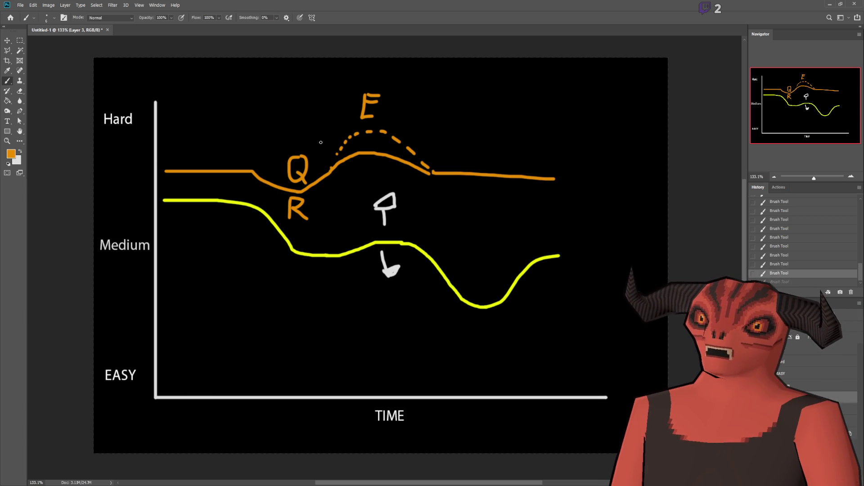
- Try boxes around Q and R and a Medium-level orange line, undoing each; start a diagonal stroke below
mouse_move(295, 148)
mouse_down()
mouse_move(322, 153)
mouse_move(302, 242)
mouse_move(283, 142)
mouse_up()
key(ctrl+z)
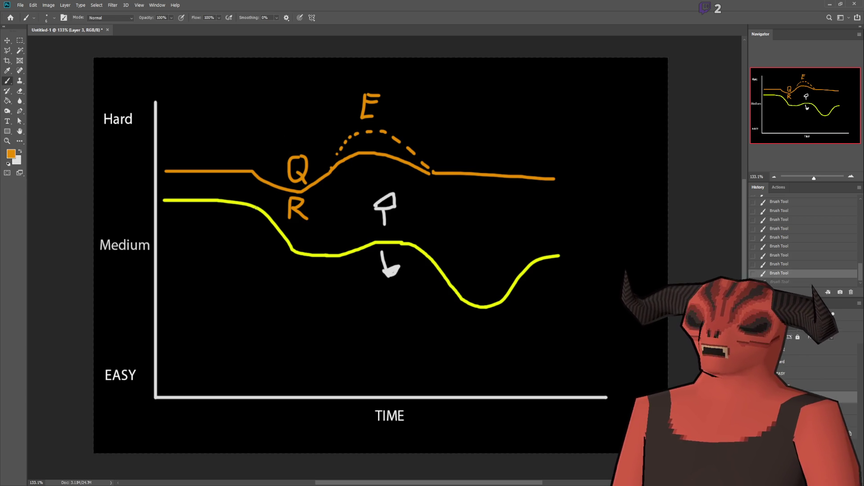
mouse_move(280, 138)
mouse_down()
mouse_move(275, 217)
mouse_move(318, 182)
mouse_move(285, 141)
mouse_up()
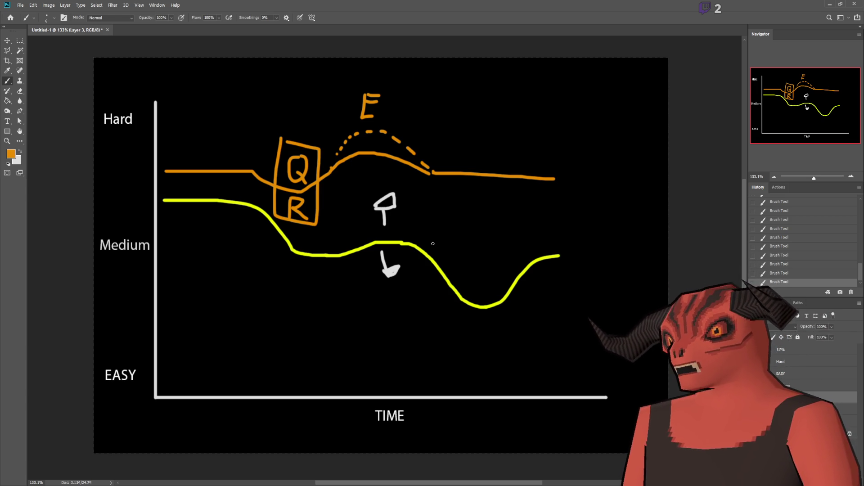
key(ctrl+z)
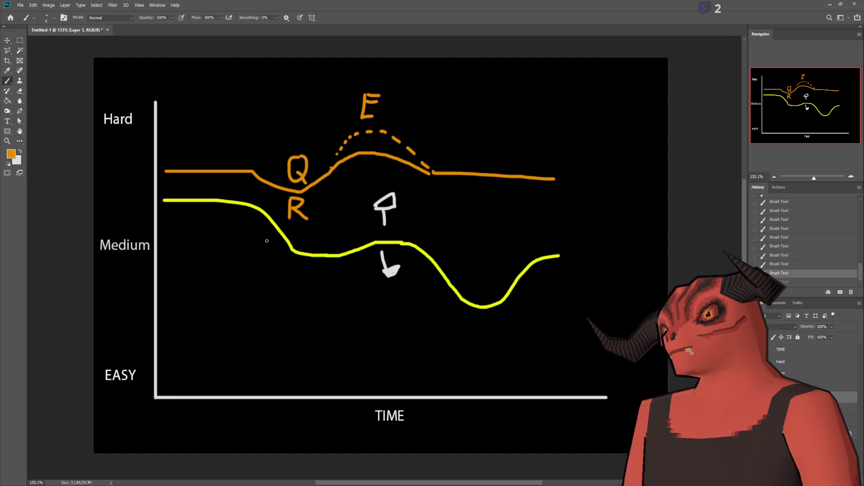
drag(170, 246, 551, 236)
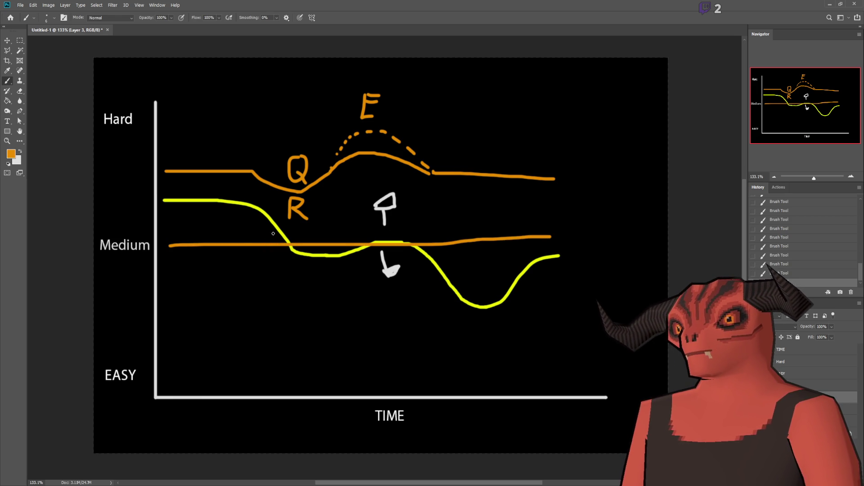
key(ctrl+z)
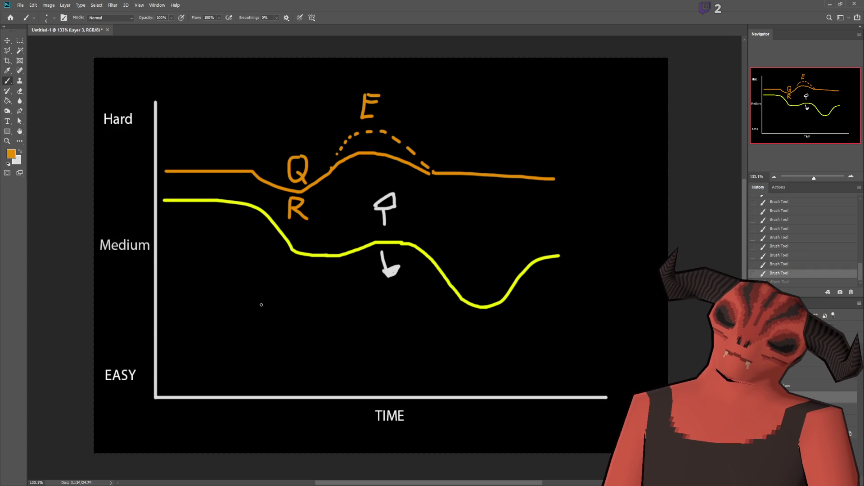
drag(260, 285, 246, 323)
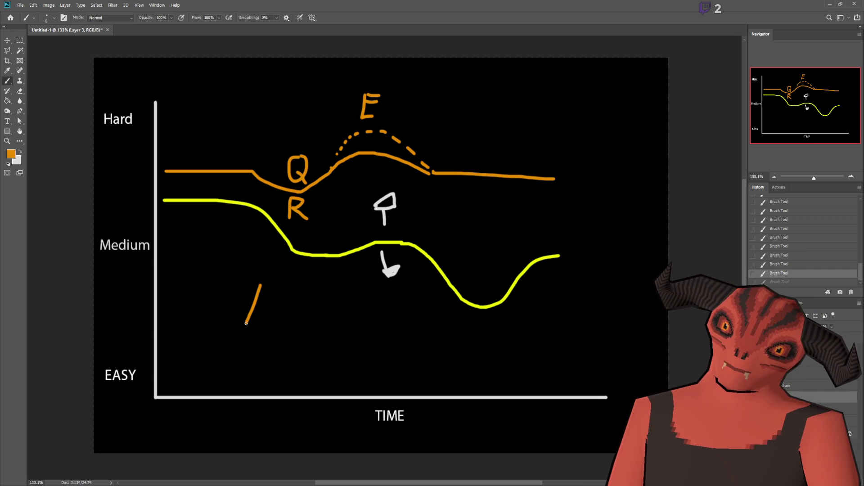
- Draw an orange sword with crossguard, grip and divided bar, then a second sword and bar rightward
key(ctrl+z)
mouse_move(262, 271)
mouse_down()
mouse_move(264, 323)
mouse_move(279, 304)
mouse_move(263, 273)
mouse_up()
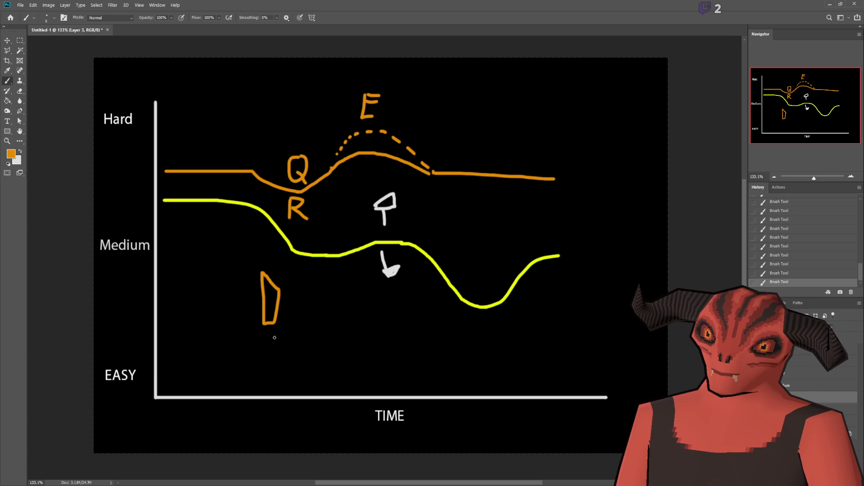
mouse_move(255, 325)
mouse_down()
mouse_move(288, 324)
mouse_move(239, 373)
mouse_move(300, 370)
mouse_move(308, 345)
mouse_move(233, 347)
mouse_up()
mouse_move(289, 352)
mouse_down()
mouse_move(287, 370)
mouse_move(274, 363)
mouse_up()
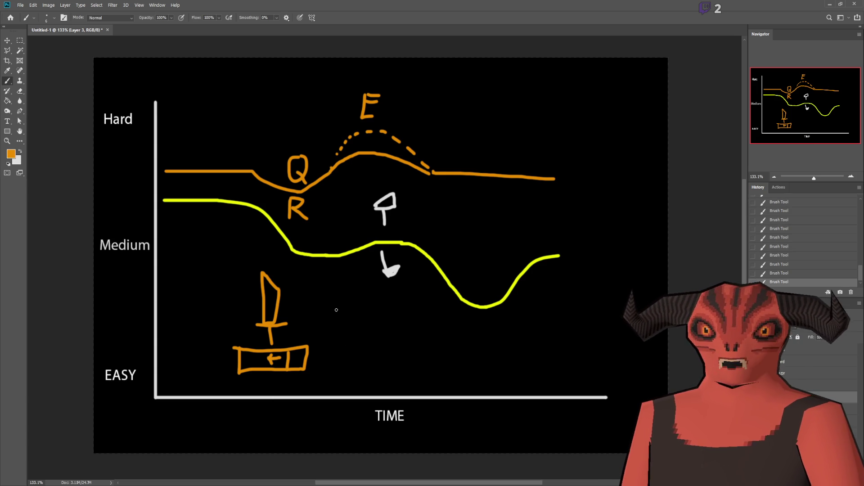
mouse_move(301, 262)
mouse_down()
mouse_move(255, 266)
mouse_move(323, 286)
mouse_move(302, 246)
mouse_up()
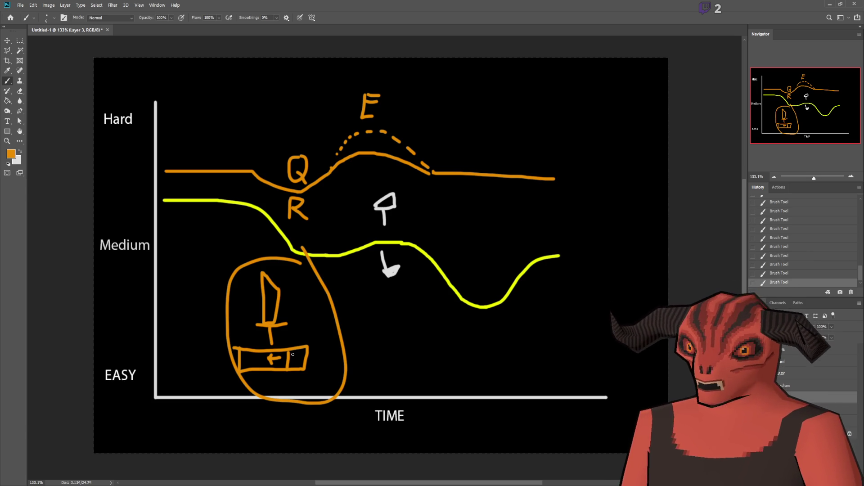
key(ctrl+z)
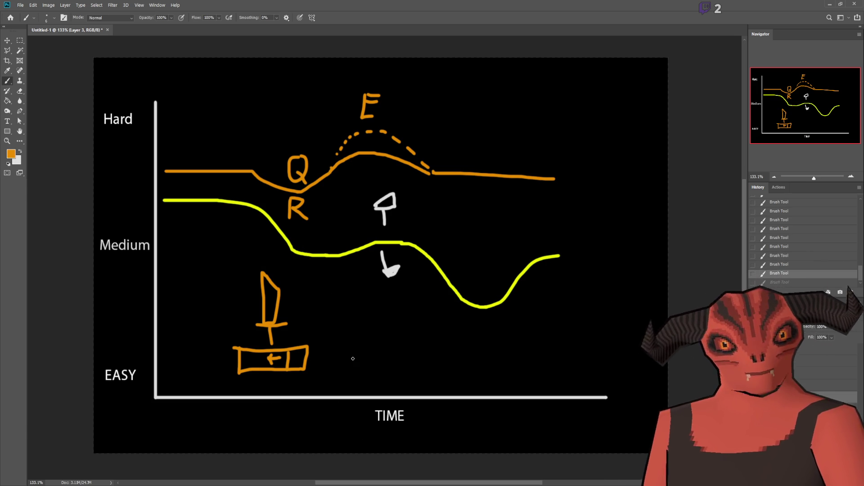
mouse_move(363, 280)
mouse_down()
mouse_move(362, 335)
mouse_move(374, 333)
mouse_move(377, 289)
mouse_move(367, 278)
mouse_up()
mouse_move(353, 335)
mouse_down()
mouse_move(409, 336)
mouse_move(369, 352)
mouse_move(392, 377)
mouse_move(416, 355)
mouse_move(346, 345)
mouse_move(389, 367)
mouse_move(388, 375)
mouse_move(382, 355)
mouse_move(379, 376)
mouse_up()
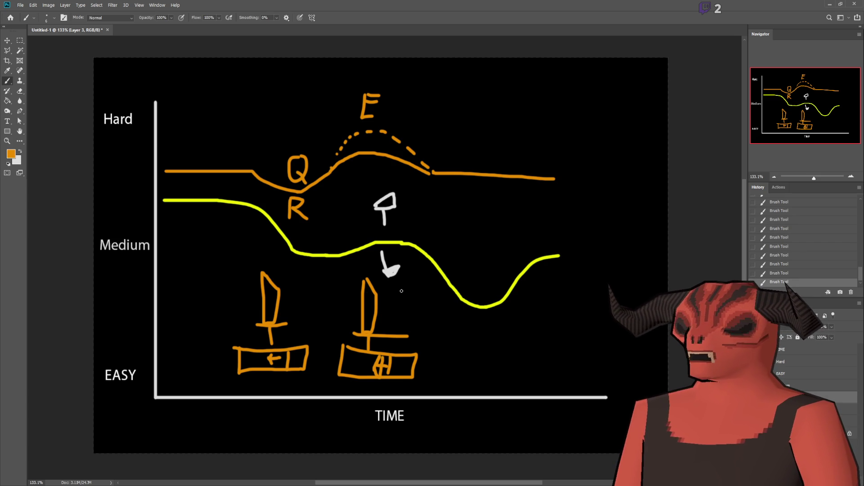
- Scribble a cross over the left sword and draw arrows after each sword, then undo them
drag(271, 265, 310, 311)
drag(295, 276, 243, 348)
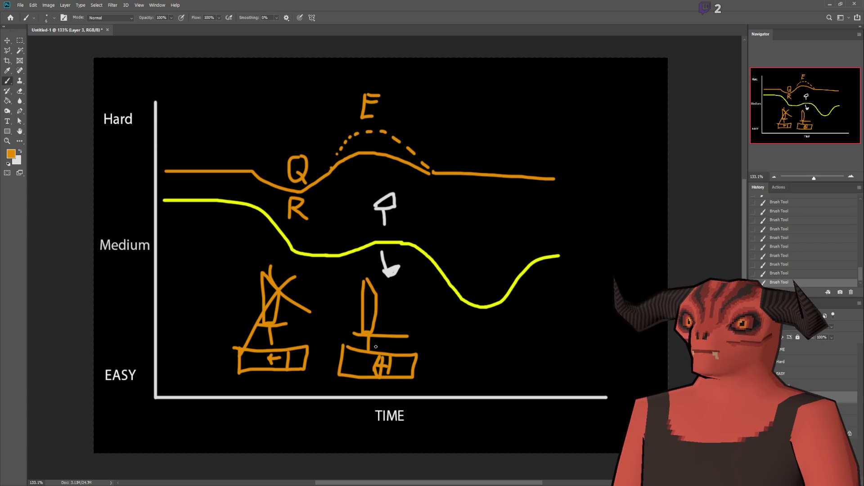
mouse_move(327, 309)
mouse_down()
mouse_move(348, 311)
mouse_move(344, 297)
mouse_move(348, 313)
mouse_up()
mouse_move(424, 323)
mouse_down()
mouse_move(456, 336)
mouse_move(455, 317)
mouse_move(448, 344)
mouse_move(457, 333)
mouse_up()
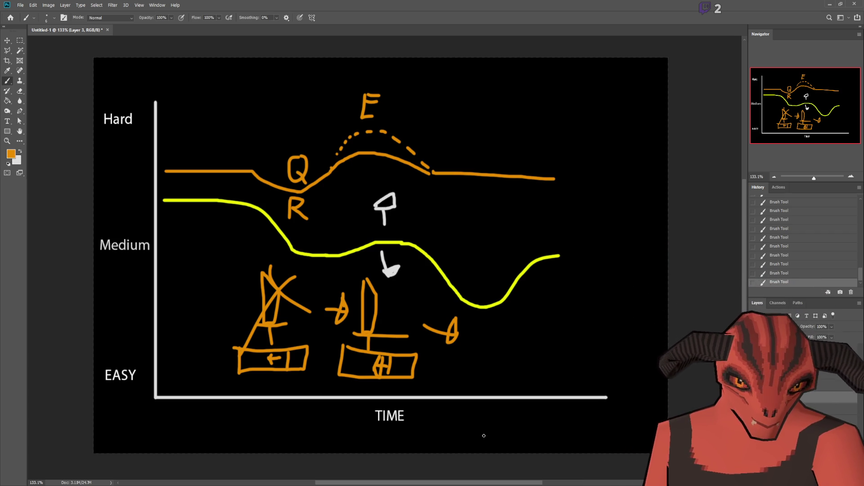
key(ctrl+z)
key(ctrl+z)
key(ctrl+z)
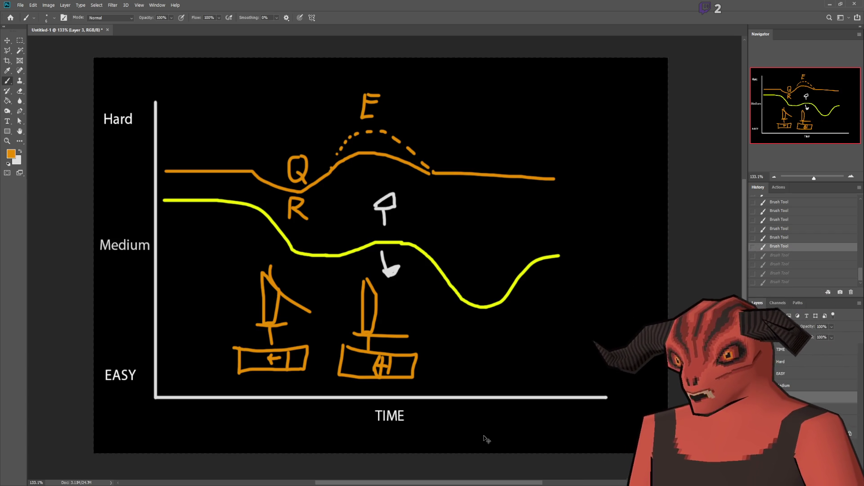
- Undo the second sword-and-bar sketch stroke by stroke, redoing then re-undoing a first-sword stroke
key(ctrl+z)
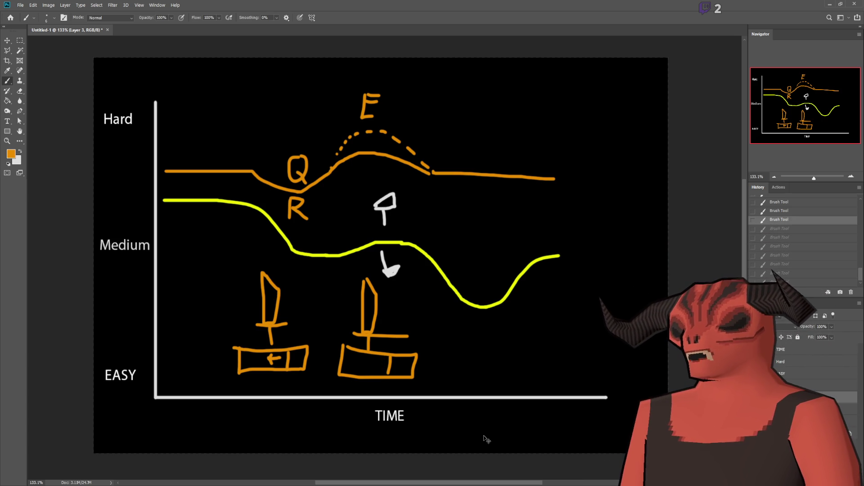
key(ctrl+z)
key(ctrl+z)
key(ctrl+z)
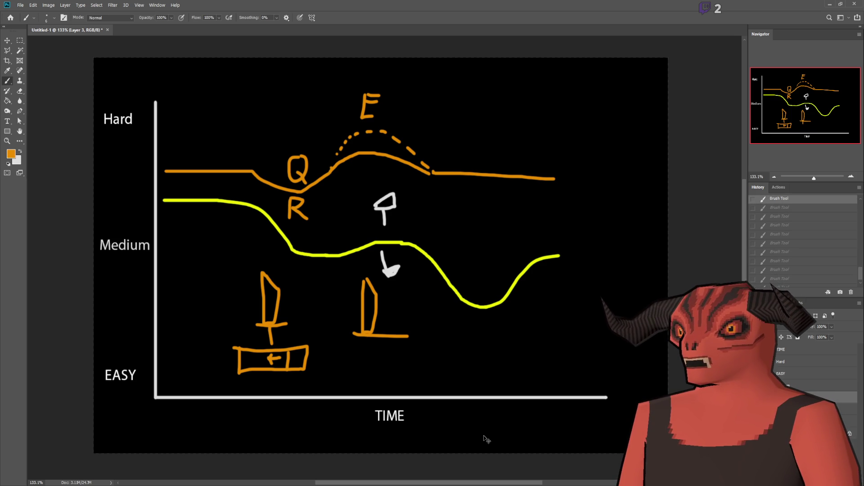
key(ctrl+z)
key(ctrl+z)
key(ctrl+z)
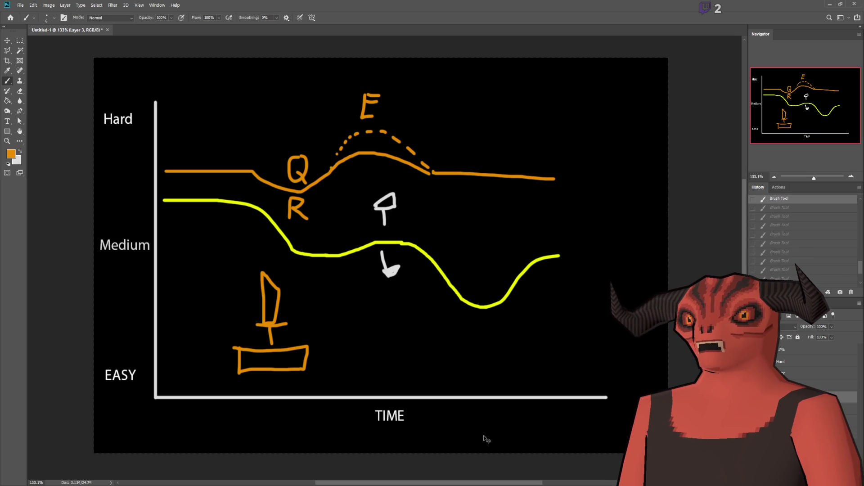
key(ctrl+z)
key(ctrl+z)
key(ctrl+z)
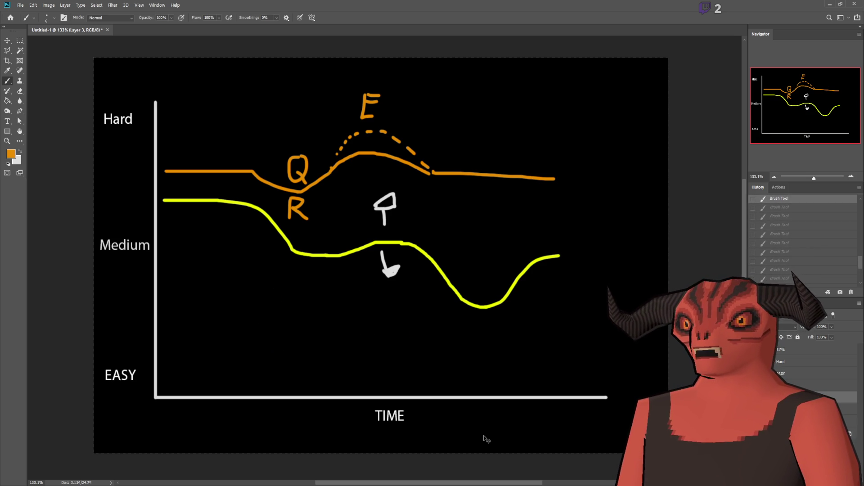
key(ctrl+shift+z)
key(ctrl+shift+z)
key(ctrl+shift+z)
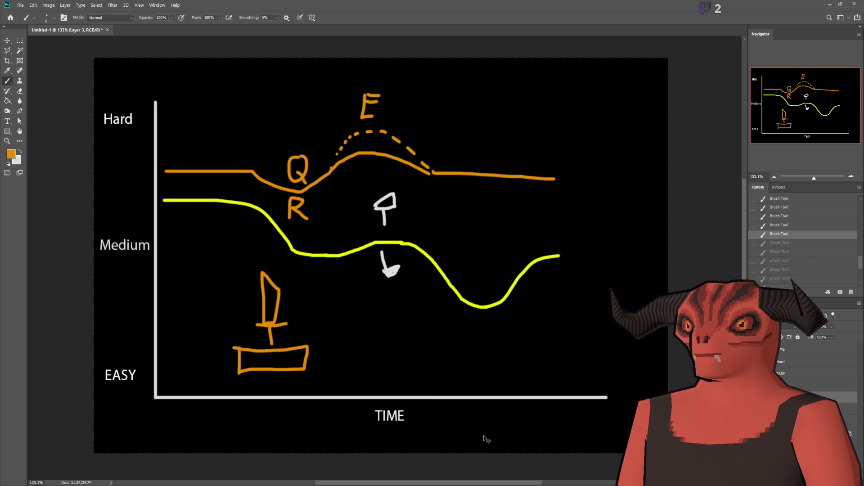
key(ctrl+z)
key(ctrl+z)
key(ctrl+z)
key(ctrl+z)
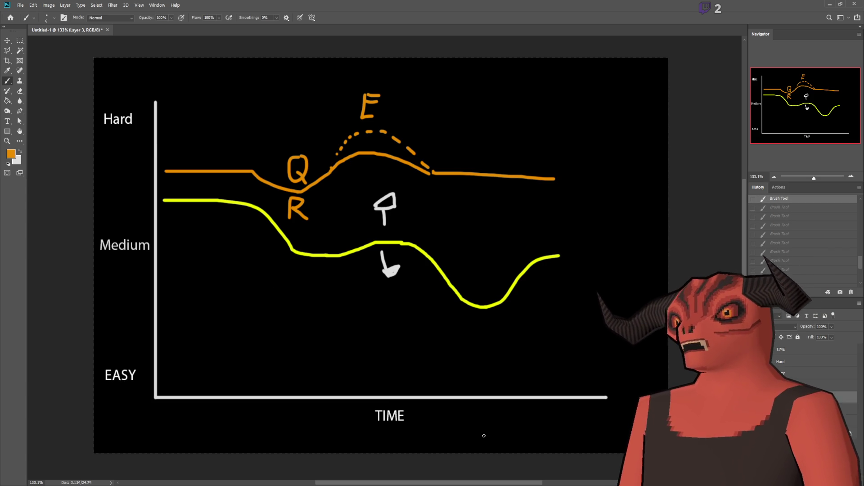
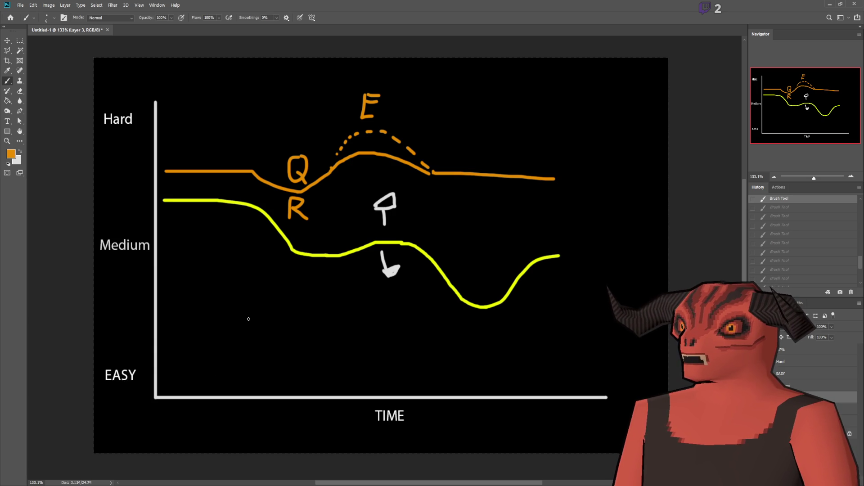
- After undoing trial strokes, handwrite an orange 'R+R' below the yellow Medium curve and box it
mouse_move(265, 280)
mouse_down()
mouse_move(257, 321)
mouse_move(268, 304)
mouse_move(266, 280)
mouse_up()
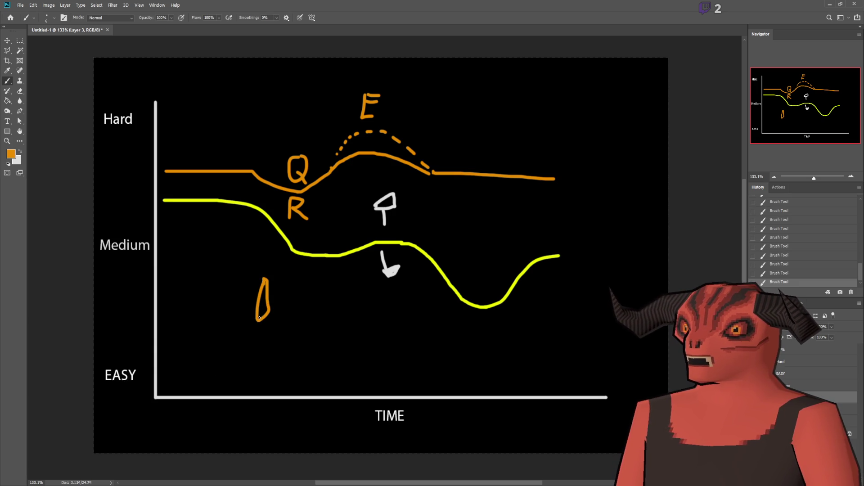
mouse_move(257, 320)
mouse_down()
mouse_move(275, 322)
mouse_move(264, 340)
mouse_up()
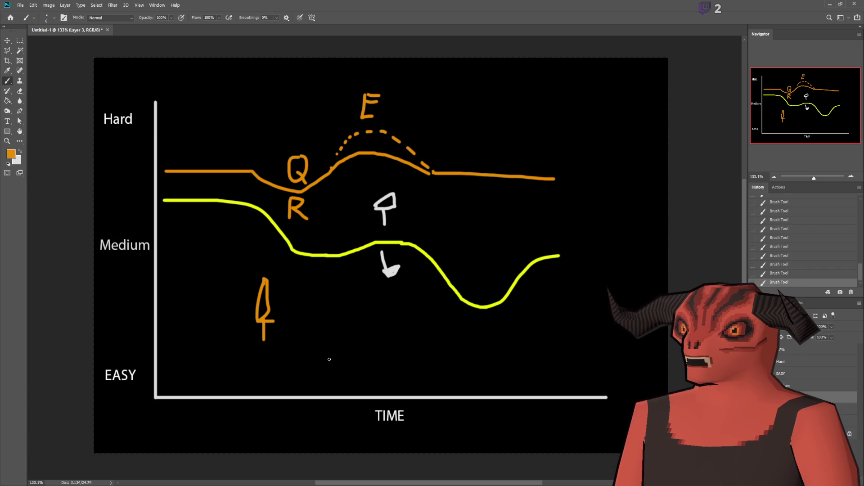
key(ctrl+z)
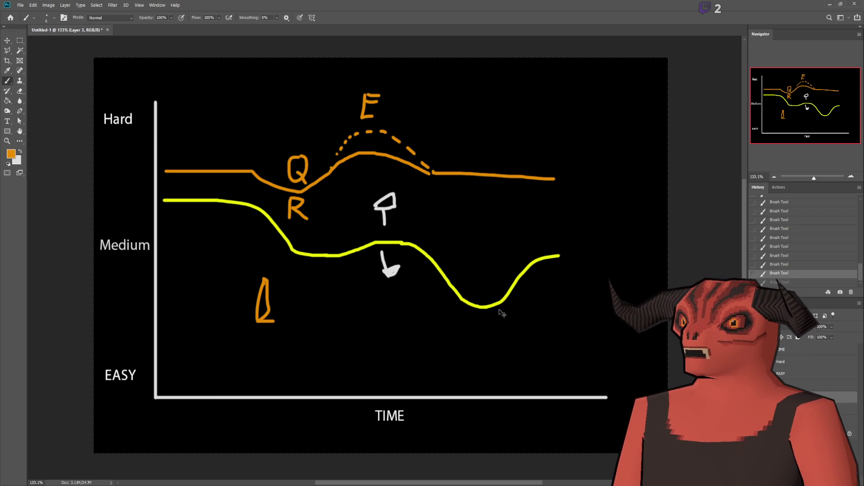
key(ctrl+z)
key(ctrl+z)
mouse_move(249, 322)
mouse_down()
mouse_move(262, 321)
mouse_move(240, 306)
mouse_move(255, 310)
mouse_move(247, 316)
mouse_move(255, 339)
mouse_move(267, 322)
mouse_move(264, 335)
mouse_up()
key(ctrl+z)
key(ctrl+z)
mouse_move(283, 304)
mouse_down()
mouse_move(276, 338)
mouse_move(282, 321)
mouse_move(289, 331)
mouse_up()
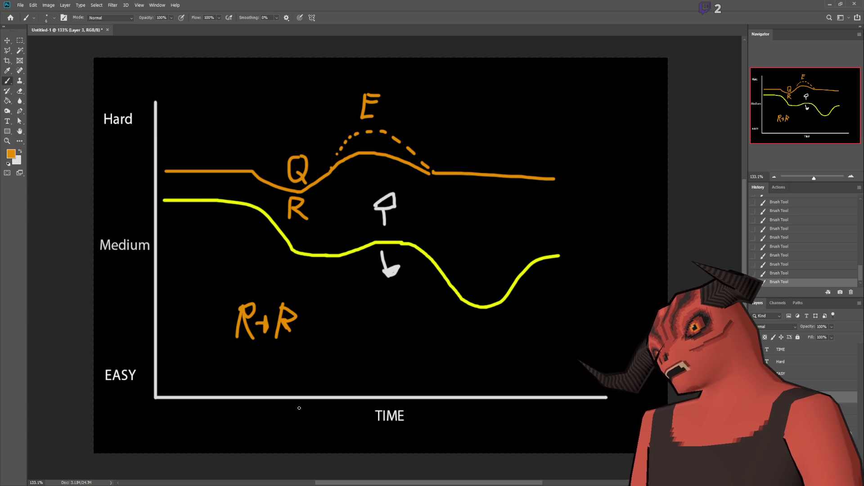
mouse_move(227, 289)
mouse_down()
mouse_move(314, 299)
mouse_move(244, 351)
mouse_move(225, 350)
mouse_move(226, 293)
mouse_up()
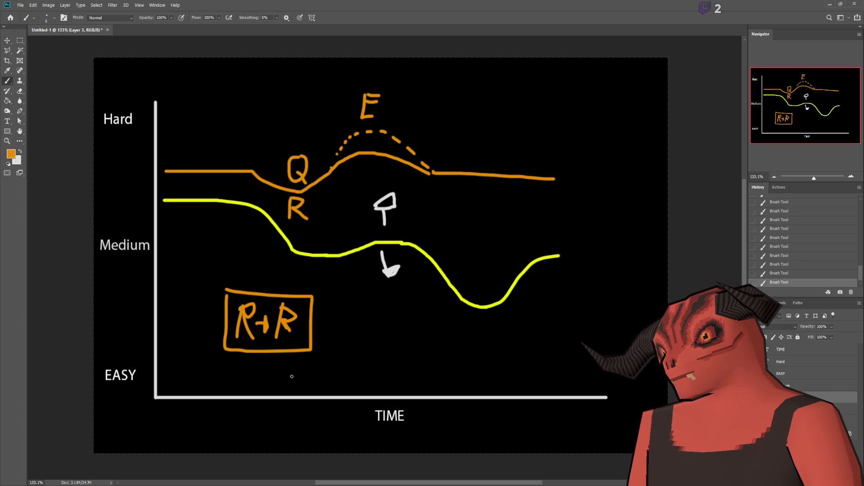
- Sketch a connector line and a D-shaped R+ box, then undo every orange R+R stroke
mouse_move(266, 348)
mouse_down()
mouse_move(263, 364)
mouse_move(356, 364)
mouse_up()
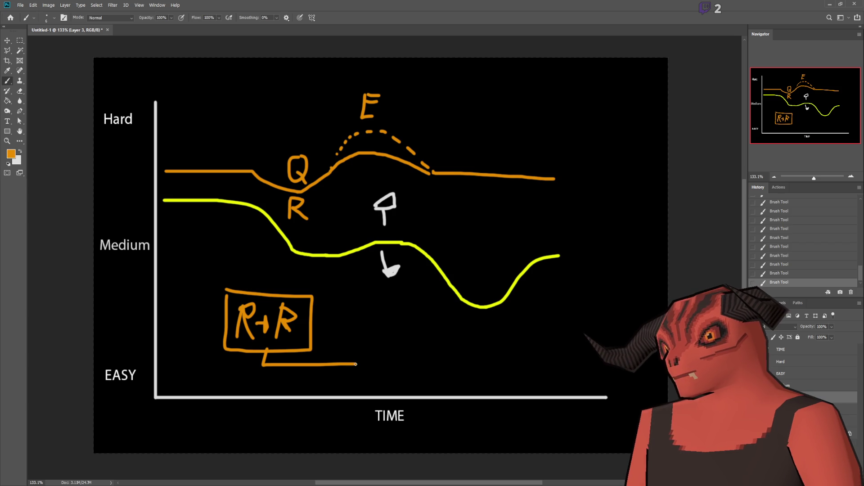
mouse_move(356, 325)
mouse_down()
mouse_move(356, 370)
mouse_move(358, 312)
mouse_move(393, 356)
mouse_move(353, 372)
mouse_up()
mouse_move(360, 321)
mouse_down()
mouse_move(361, 351)
mouse_move(374, 328)
mouse_move(362, 334)
mouse_move(377, 347)
mouse_move(391, 335)
mouse_up()
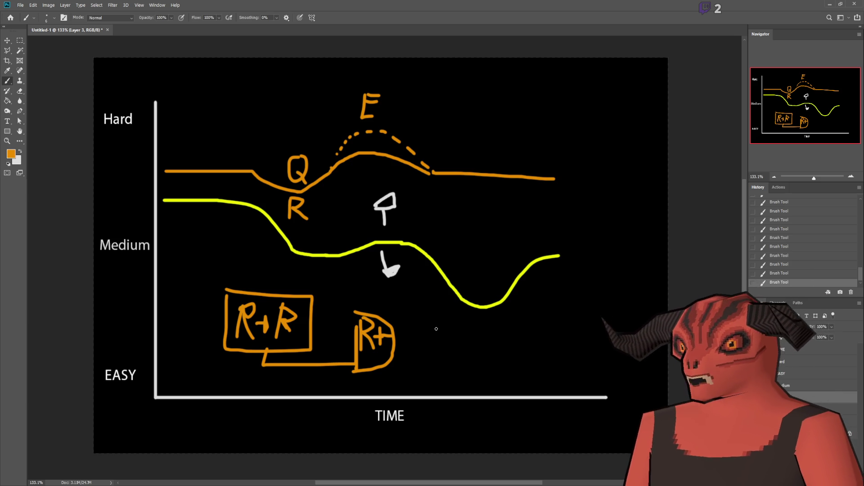
key(ctrl+z)
key(ctrl+z)
key(ctrl+z)
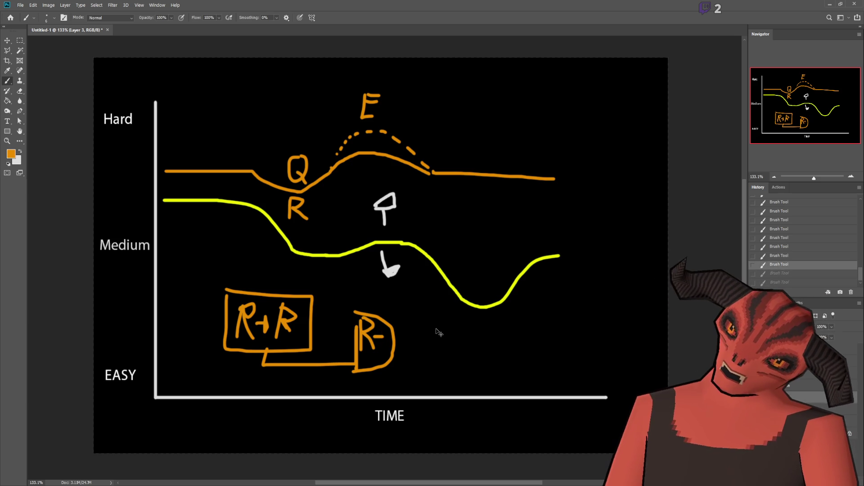
key(ctrl+z)
key(ctrl+z)
key(ctrl+z)
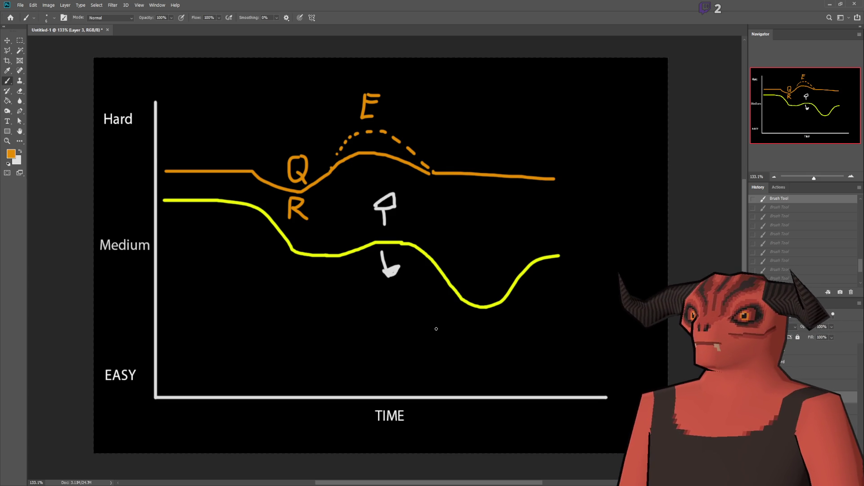
- After discarding trial diagonal and vertical lines, draw an orange downward arrow across both curves near the left
drag(164, 201, 567, 280)
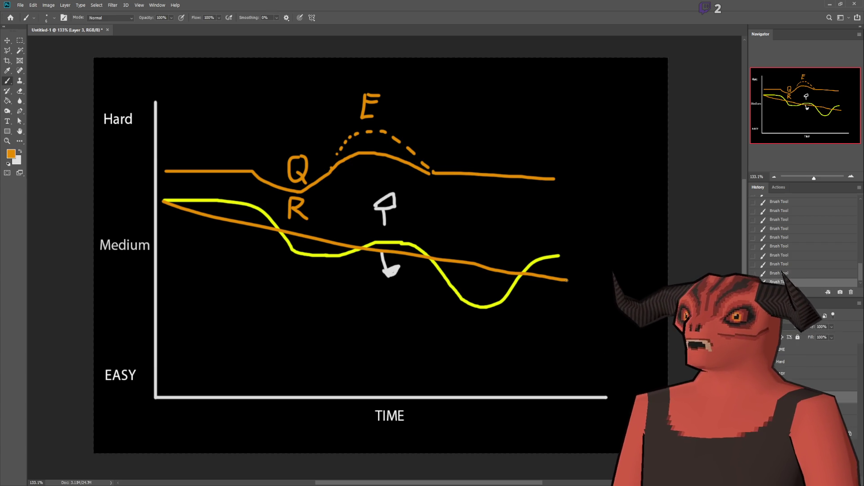
key(ctrl+z)
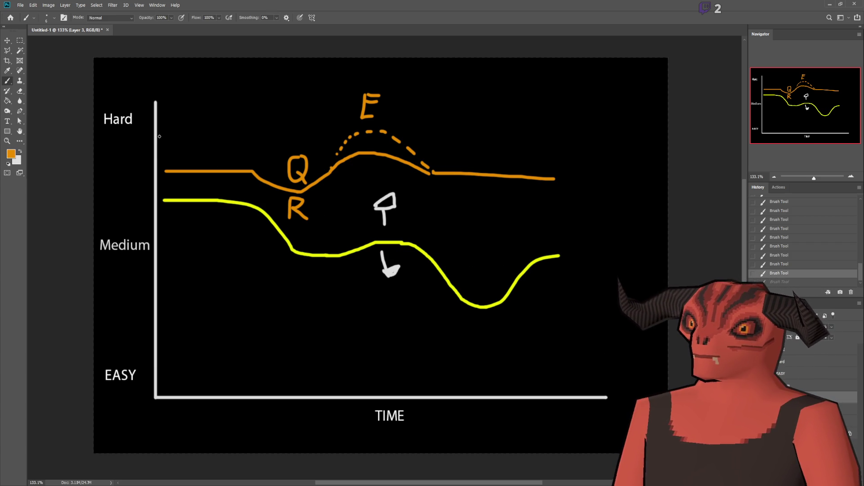
drag(207, 109, 209, 150)
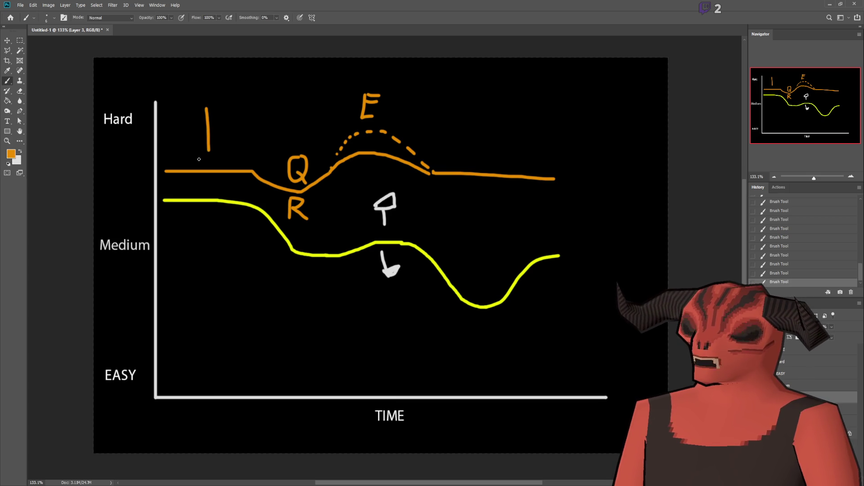
key(ctrl+z)
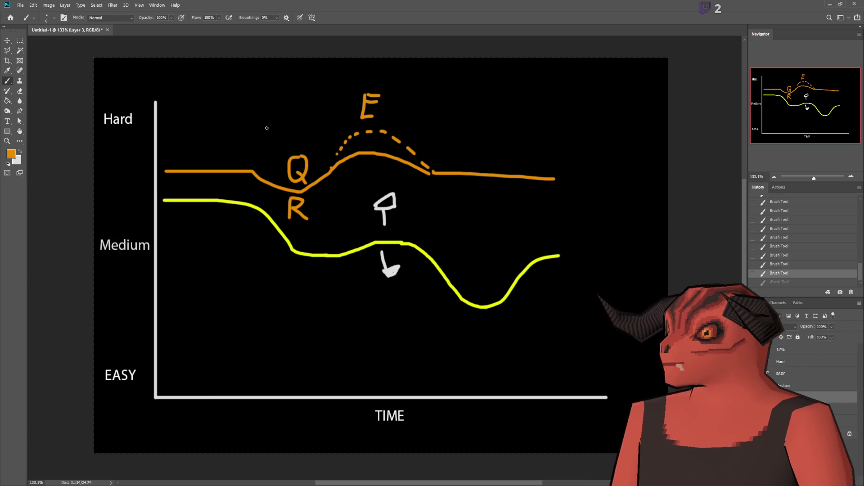
mouse_move(191, 134)
mouse_down()
mouse_move(197, 323)
mouse_move(181, 301)
mouse_move(208, 301)
mouse_move(199, 328)
mouse_up()
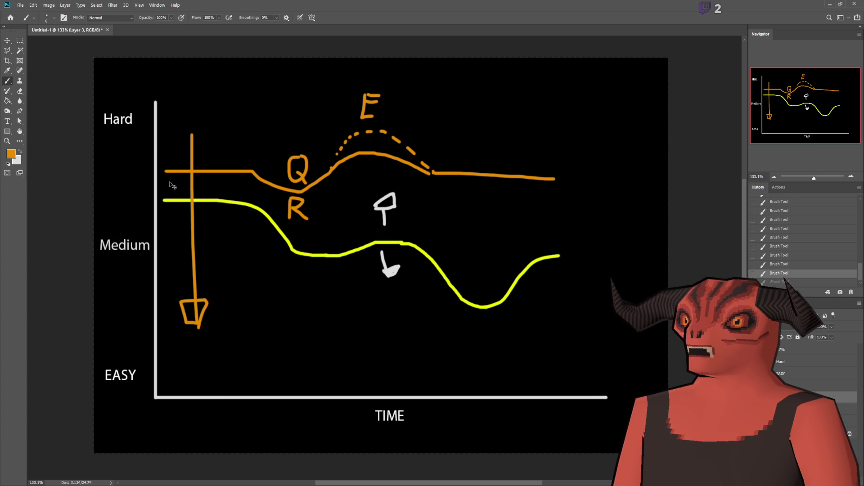
- Undo the orange arrow, then try and undo a horizontal line, a scribble and a rising line
key(ctrl+z)
drag(181, 163, 574, 162)
key(ctrl+z)
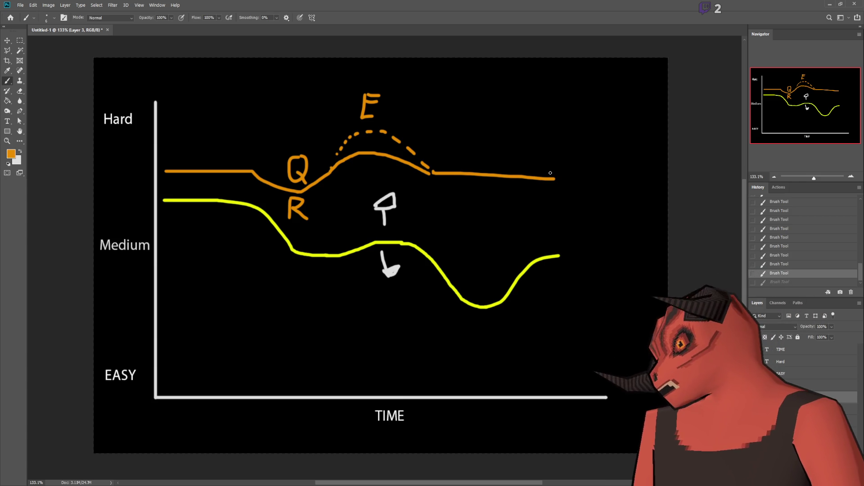
mouse_move(360, 182)
mouse_down()
mouse_move(302, 135)
mouse_move(184, 199)
mouse_move(158, 58)
mouse_move(542, 256)
mouse_up()
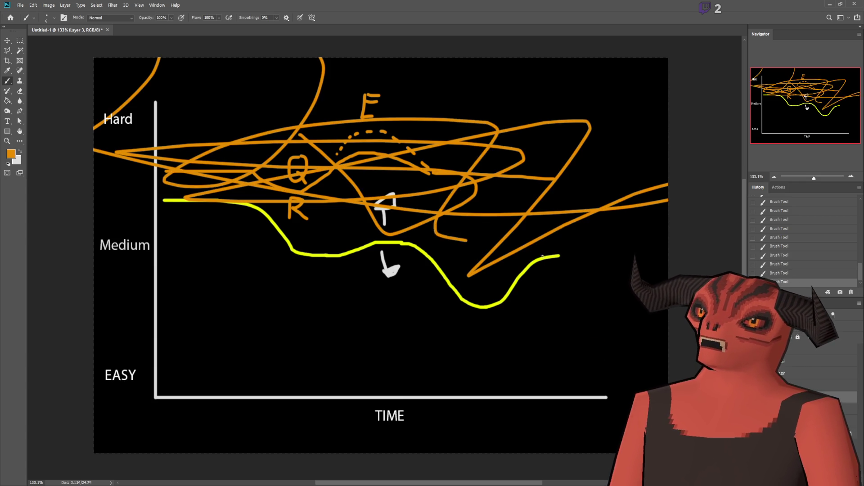
key(ctrl+z)
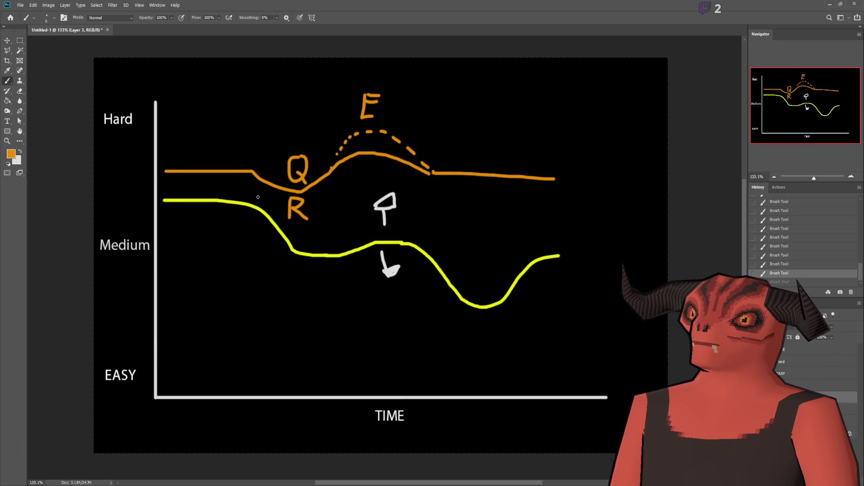
drag(166, 172, 521, 113)
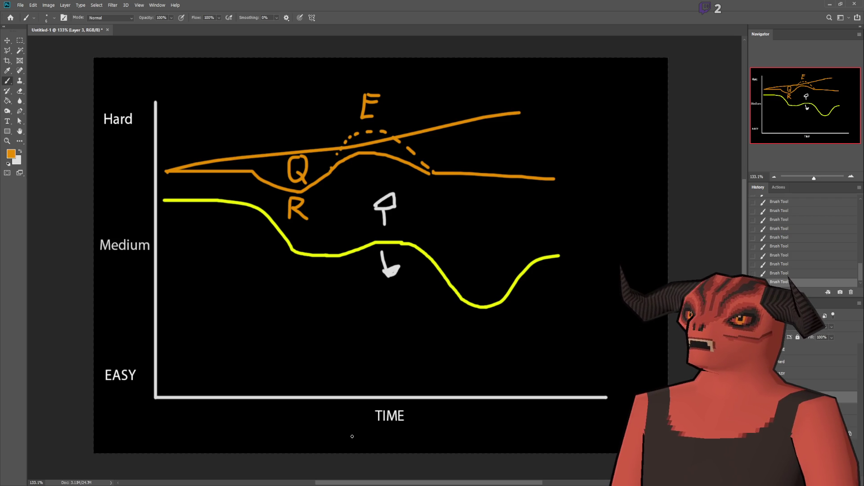
key(ctrl+z)
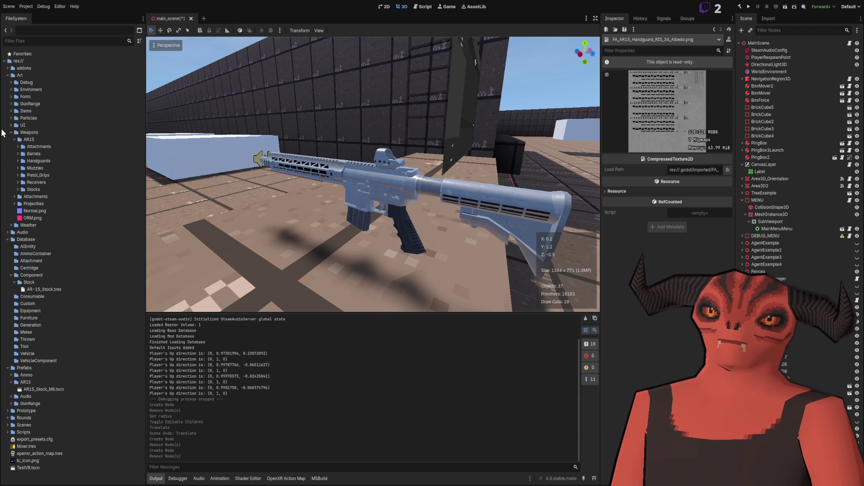
- Collapse the Component folder in the FileSystem dock
click(12, 275)
click(11, 275)
click(11, 275)
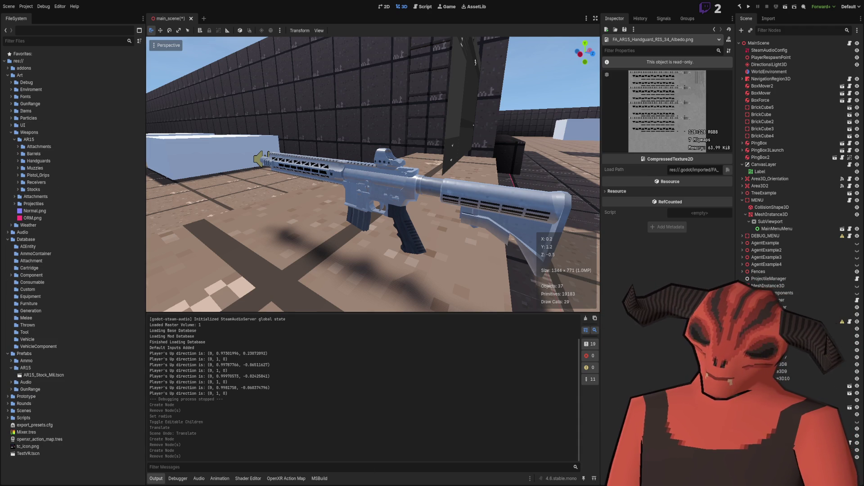
- Compare the Database, AIEntity and Vehicle folders against the category list in DbCategory.cs
key(alt+Tab)
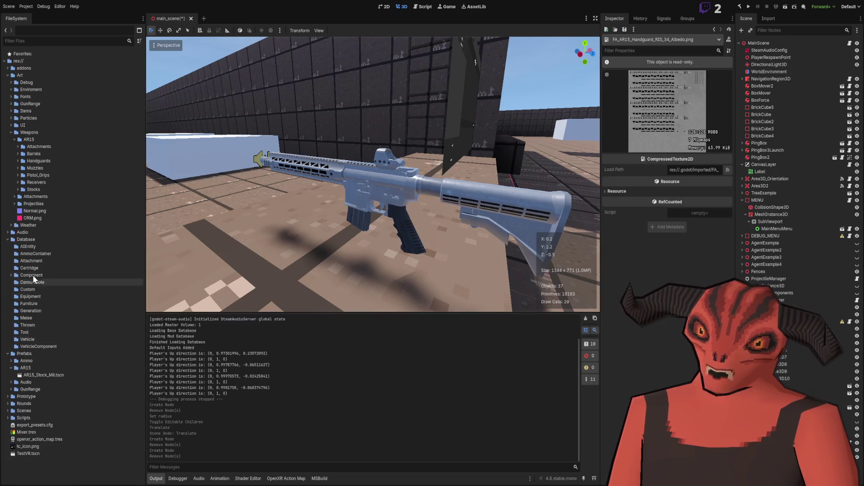
click(34, 239)
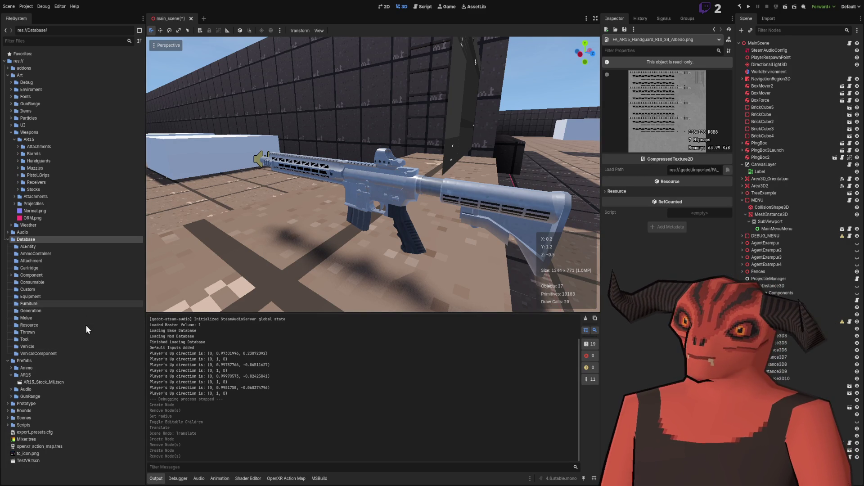
click(73, 247)
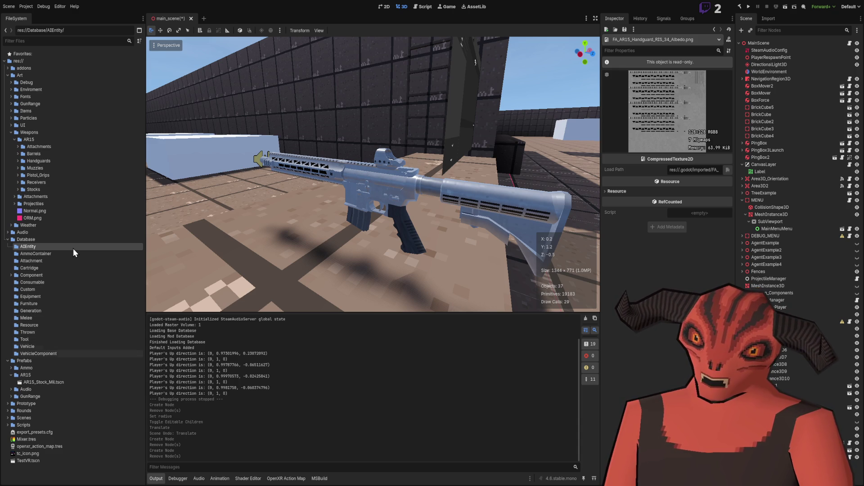
key(alt+Tab)
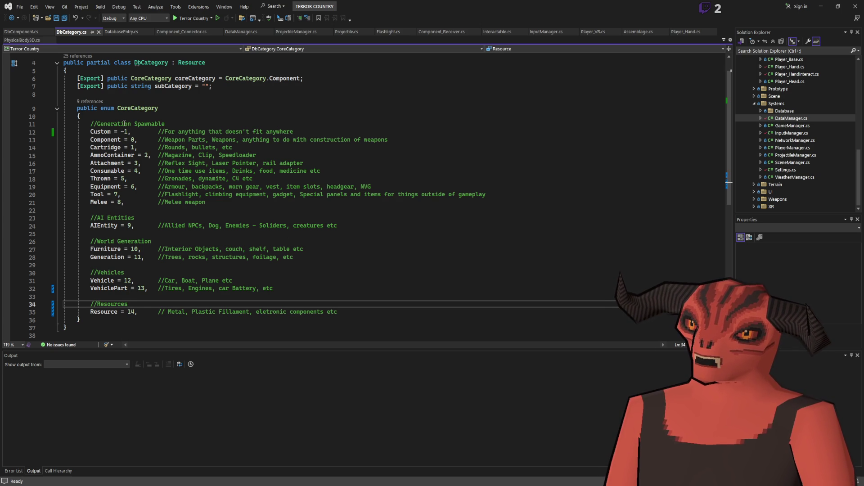
key(alt+Tab)
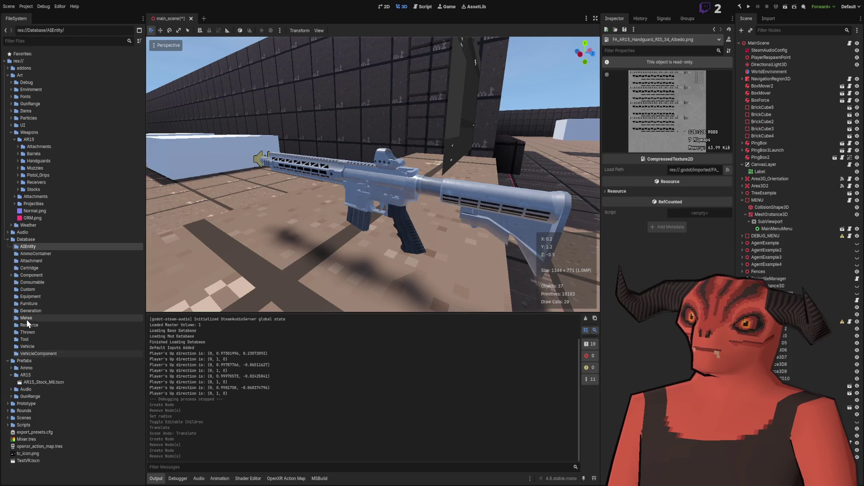
click(42, 350)
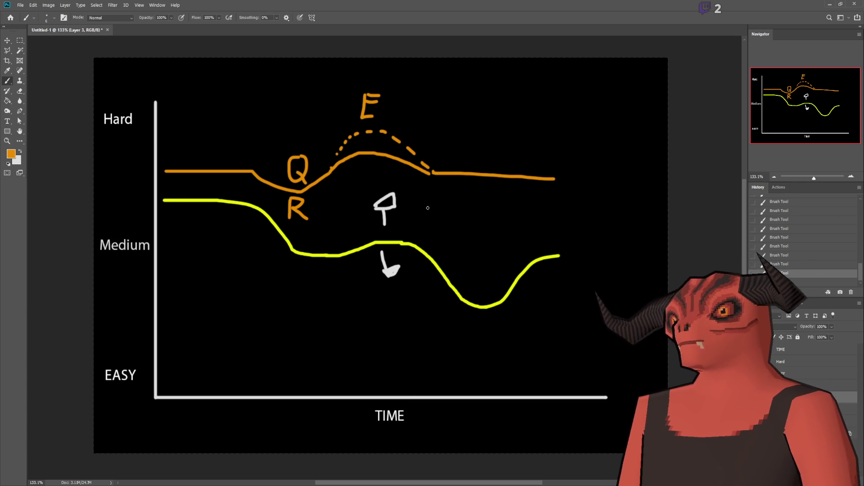
- Add a new empty layer and hide the yellow curve and old orange curve layers
key(ctrl+shift+alt+n)
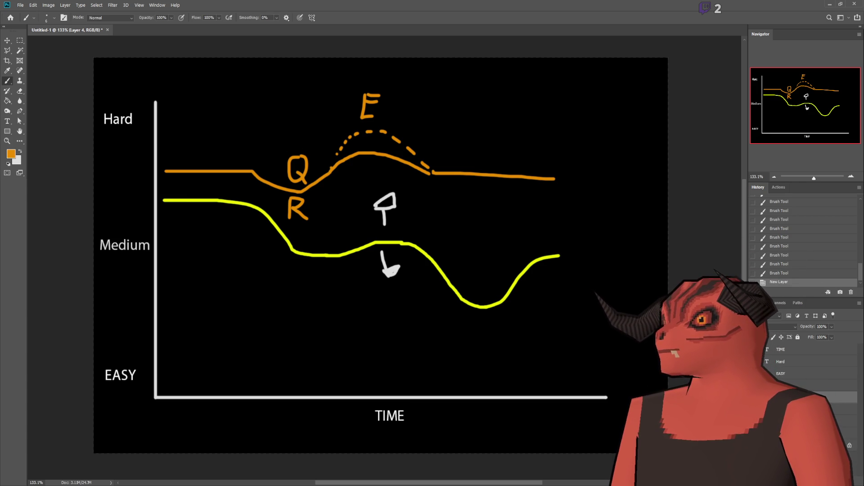
click(758, 409)
click(758, 409)
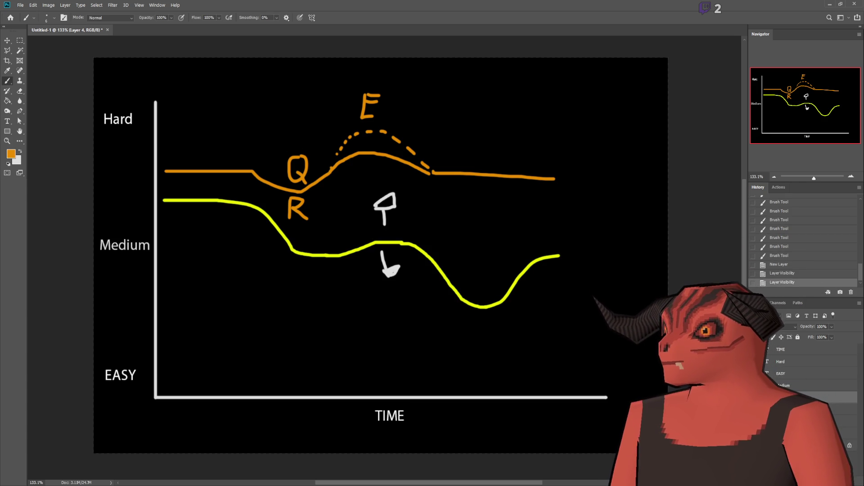
click(758, 409)
click(758, 422)
- Draw the new orange curve flat at Medium, sloping down then rising, and label the start 1-2
drag(172, 240, 304, 240)
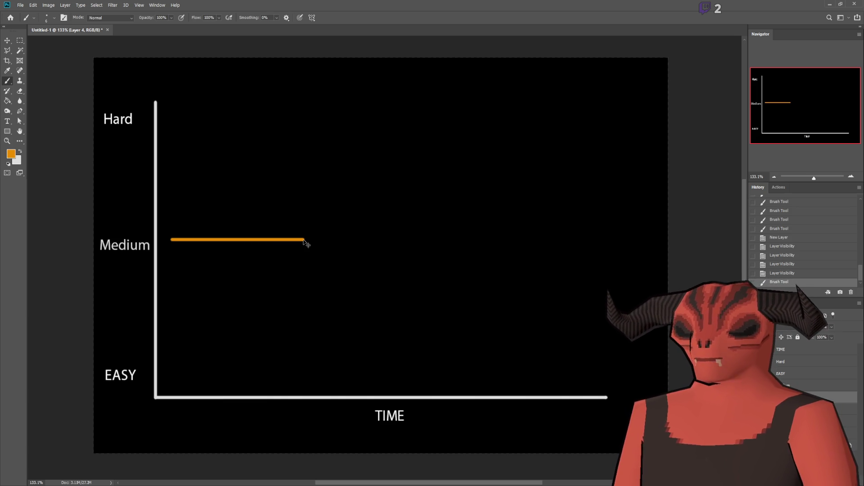
key(ctrl+z)
drag(173, 246, 258, 246)
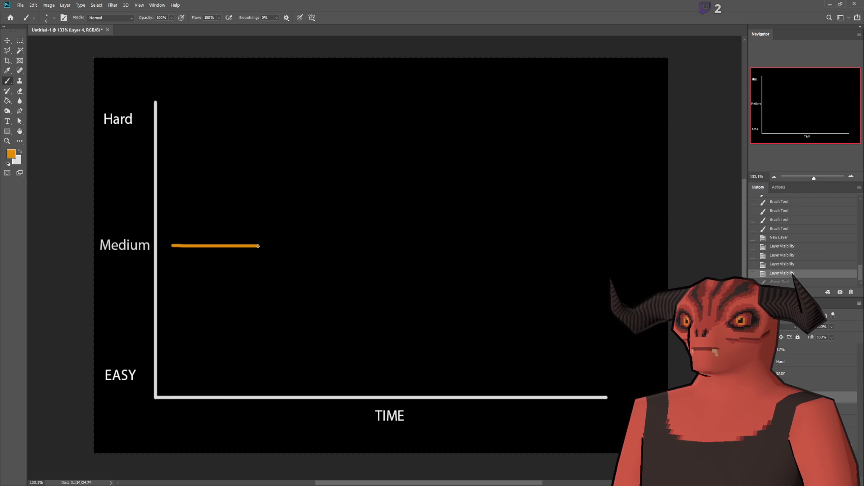
drag(261, 247, 304, 277)
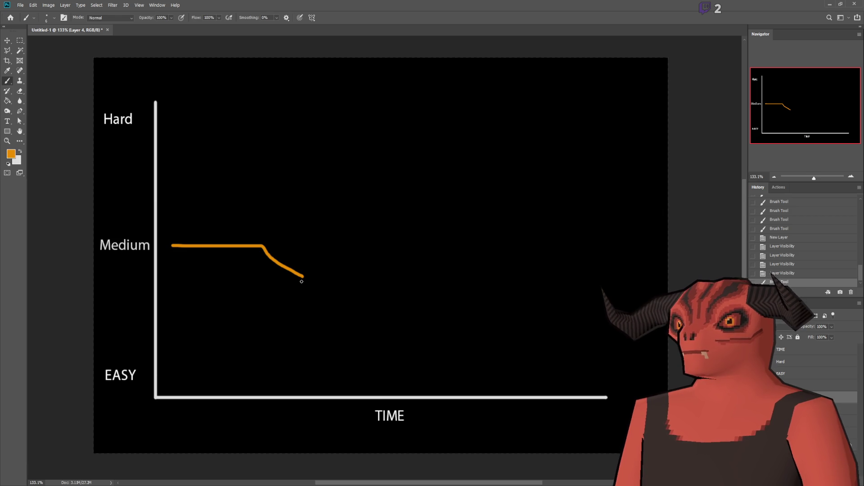
drag(302, 276, 318, 285)
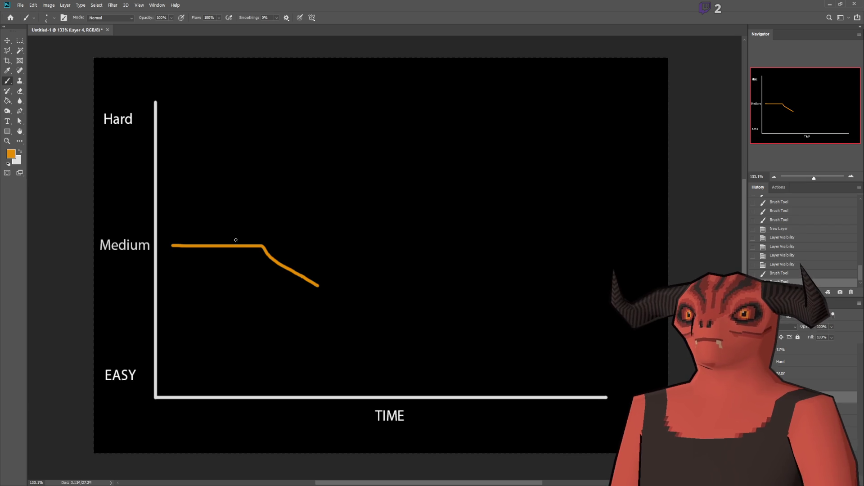
mouse_move(207, 210)
mouse_down()
mouse_move(207, 230)
mouse_move(229, 219)
mouse_move(252, 226)
mouse_up()
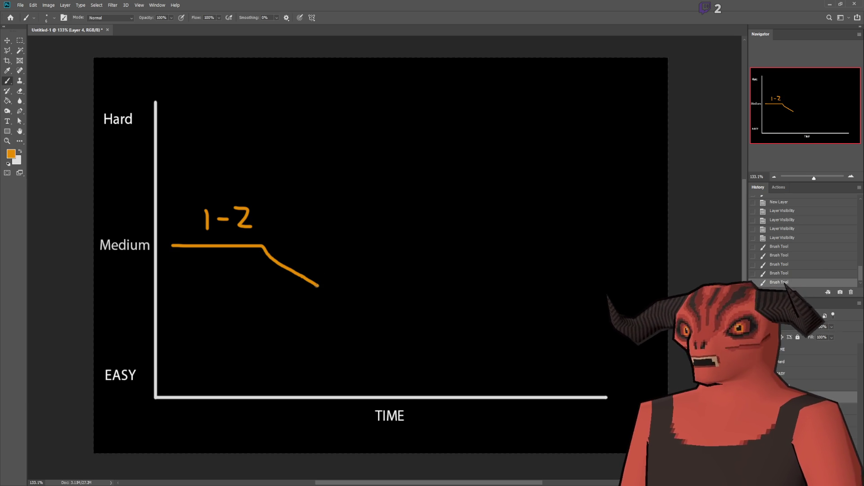
mouse_move(318, 285)
mouse_down()
mouse_move(347, 280)
mouse_move(402, 206)
mouse_up()
- Label the raised plateau 4-5, extend the curve to the right, and box the 1-2 label
mouse_move(401, 152)
mouse_down()
mouse_move(385, 167)
mouse_move(441, 165)
mouse_move(460, 146)
mouse_up()
drag(449, 147, 446, 184)
mouse_move(399, 168)
mouse_down()
mouse_move(406, 200)
mouse_move(650, 204)
mouse_up()
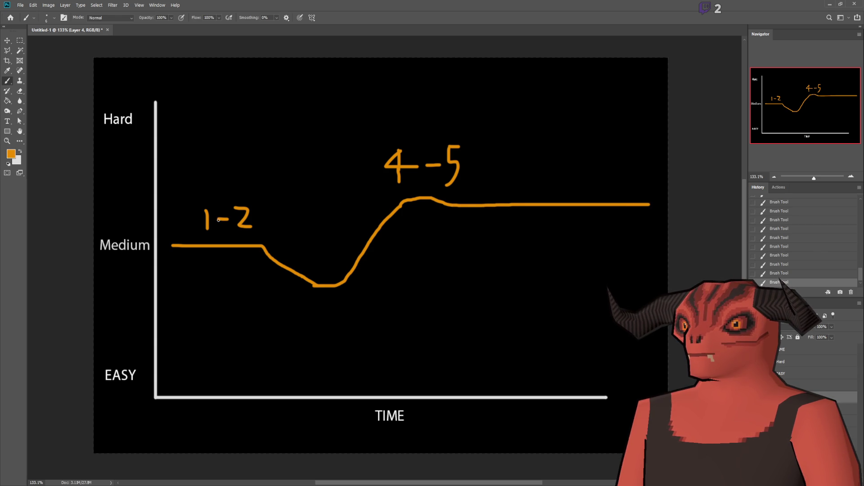
mouse_move(201, 187)
mouse_down()
mouse_move(203, 237)
mouse_move(263, 234)
mouse_move(264, 199)
mouse_move(196, 199)
mouse_up()
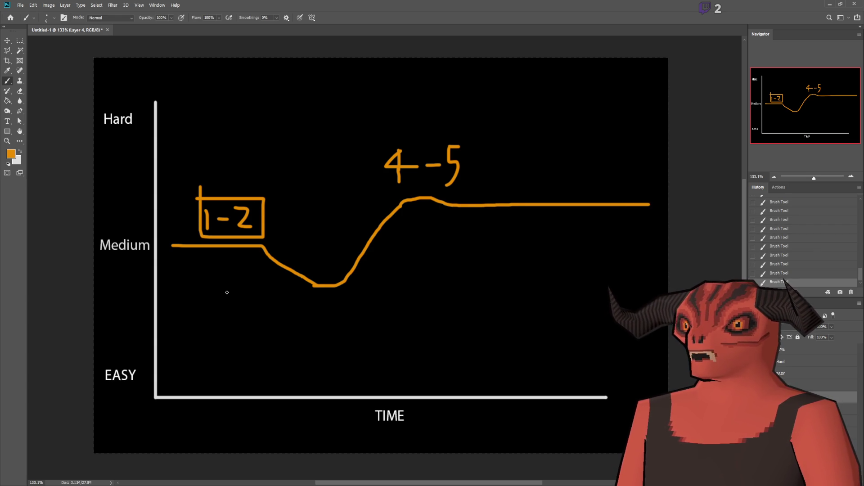
- Remove the 1-2 box, draw a lower line branching off the rise, and an arrow from 1-2 to 4-5
key(ctrl+z)
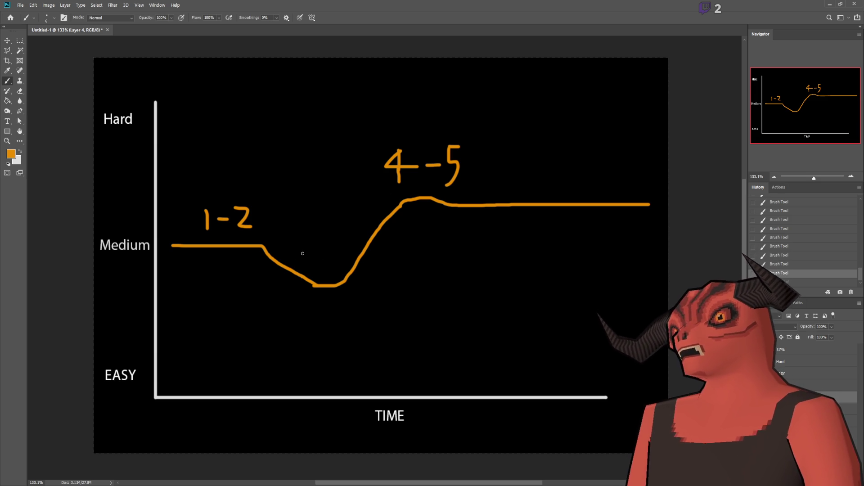
mouse_move(364, 250)
mouse_down()
mouse_move(393, 238)
mouse_move(649, 233)
mouse_up()
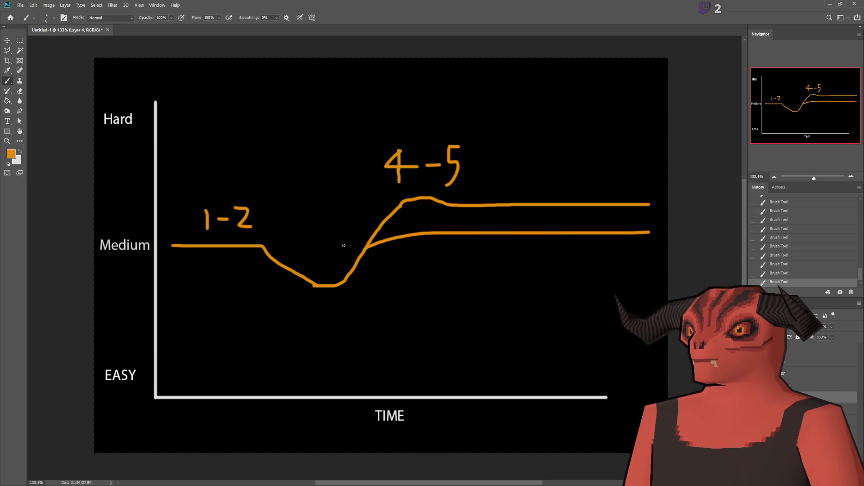
mouse_move(275, 250)
mouse_down()
mouse_move(288, 299)
mouse_move(359, 259)
mouse_move(295, 252)
mouse_up()
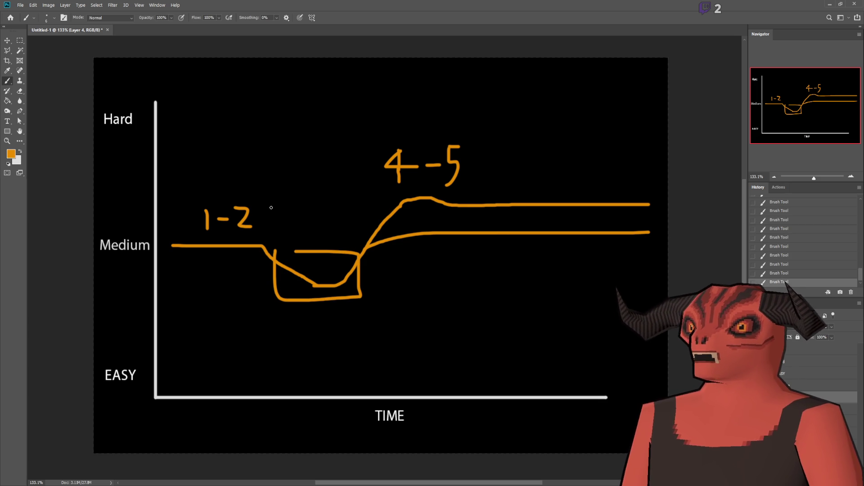
key(ctrl+z)
drag(264, 215, 373, 192)
key(ctrl+z)
mouse_move(268, 212)
mouse_down()
mouse_move(360, 171)
mouse_move(358, 185)
mouse_move(353, 168)
mouse_up()
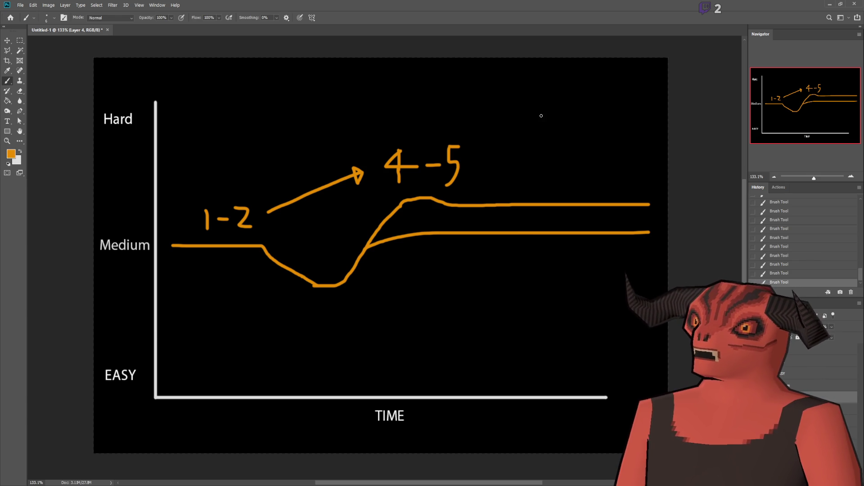
- Write 'APCs' in orange to the right of the 4-5 label
drag(536, 126, 504, 187)
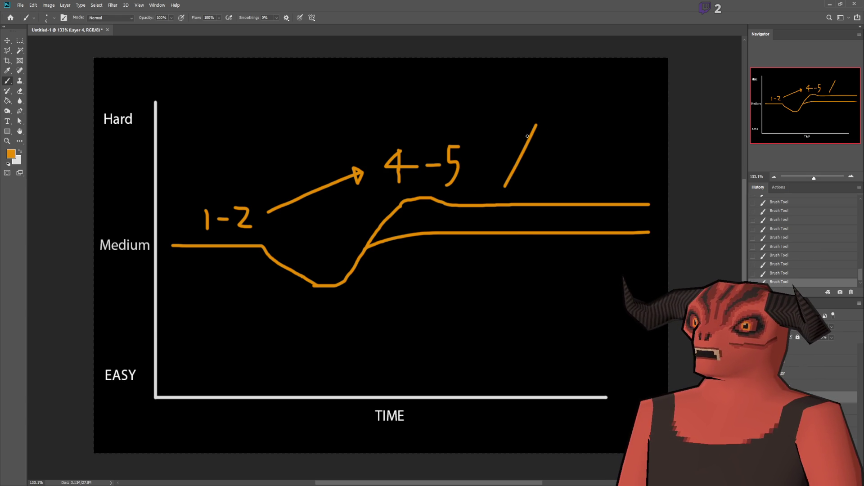
key(ctrl+z)
mouse_move(530, 122)
mouse_down()
mouse_move(516, 154)
mouse_move(532, 144)
mouse_move(535, 155)
mouse_up()
mouse_move(517, 142)
mouse_down()
mouse_move(535, 141)
mouse_move(542, 157)
mouse_up()
mouse_move(546, 129)
mouse_down()
mouse_move(565, 127)
mouse_move(534, 144)
mouse_up()
mouse_move(592, 122)
mouse_down()
mouse_move(592, 155)
mouse_move(609, 156)
mouse_up()
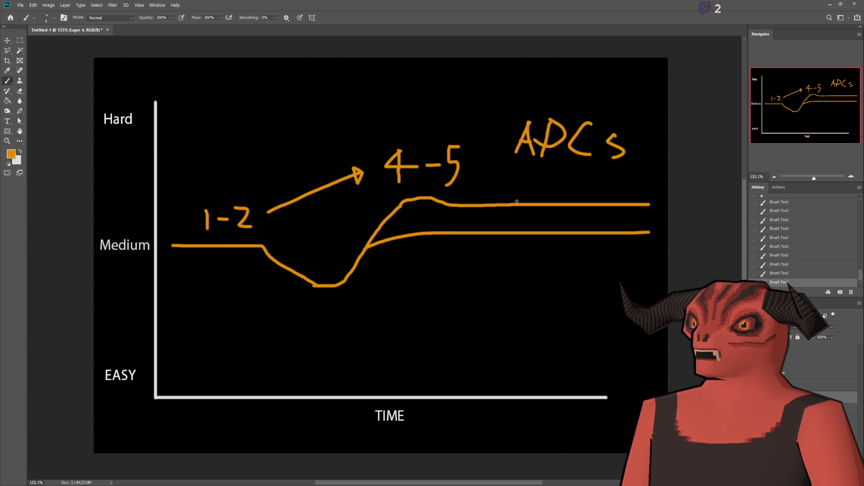
- After several retries, draw a curve dropping from the upper line down to the lower line
drag(495, 205, 661, 177)
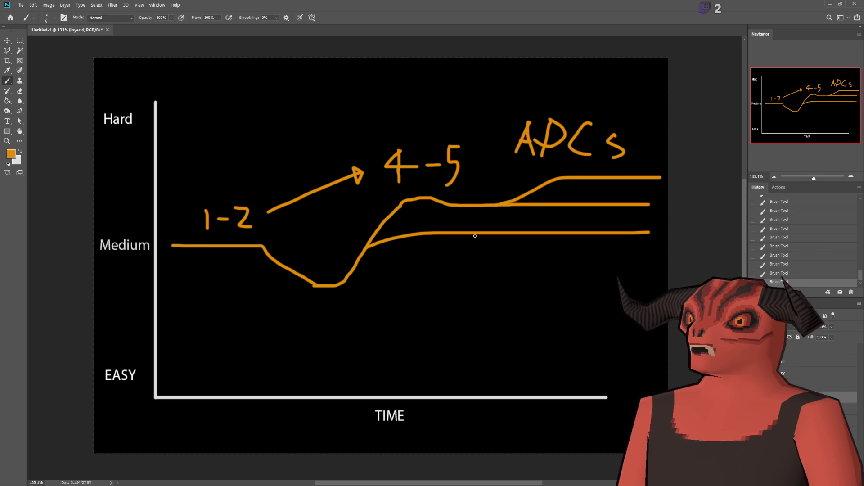
key(ctrl+z)
mouse_move(491, 206)
mouse_down()
mouse_move(495, 225)
mouse_move(567, 232)
mouse_up()
key(ctrl+z)
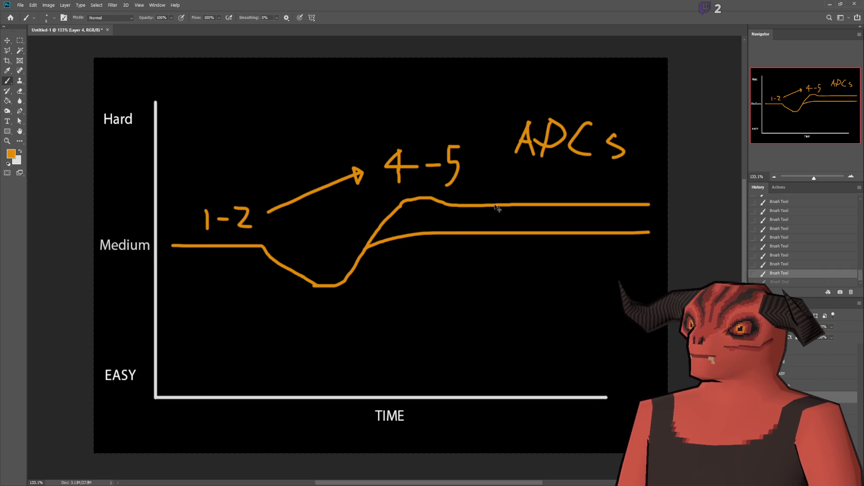
drag(495, 206, 648, 231)
key(ctrl+z)
drag(490, 207, 639, 235)
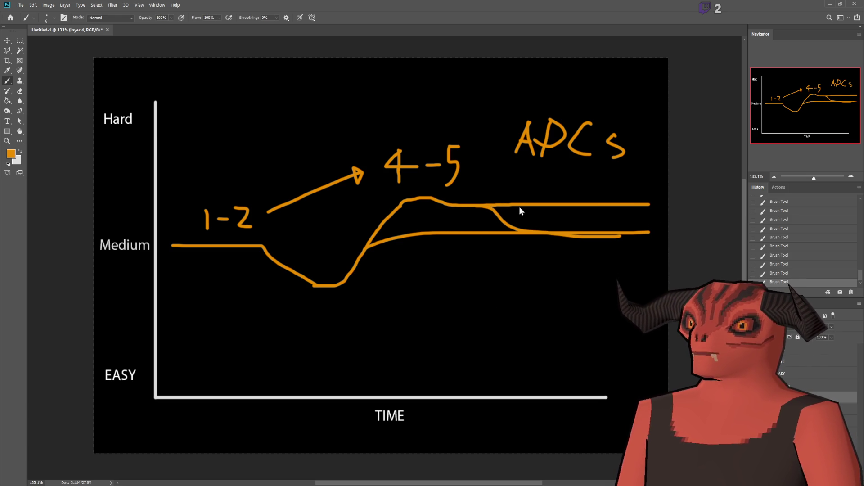
- Erase the upper line's right end with a marquee selection, then start brushing a small rectangle at lower right
click(20, 41)
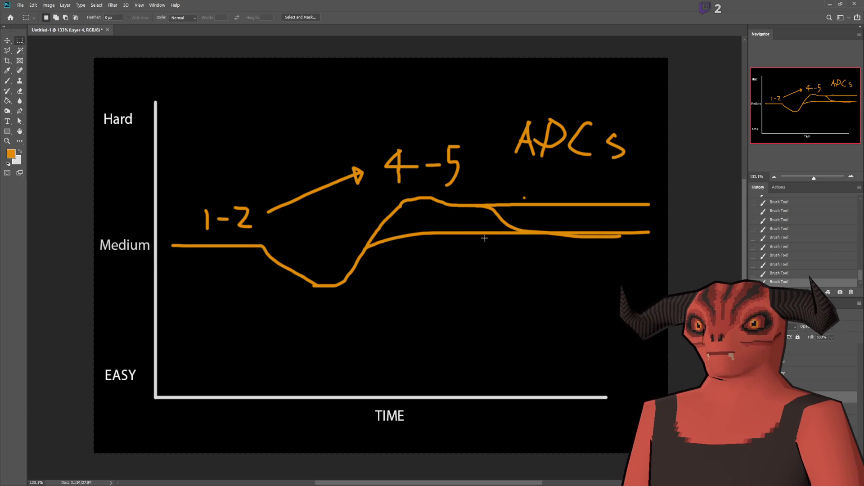
drag(355, 191, 407, 205)
click(492, 196)
drag(492, 196, 669, 210)
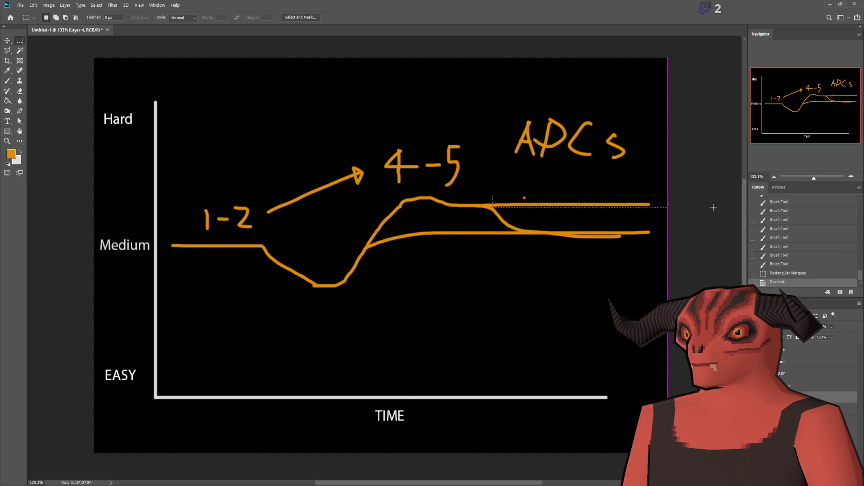
key(Delete)
key(ctrl+d)
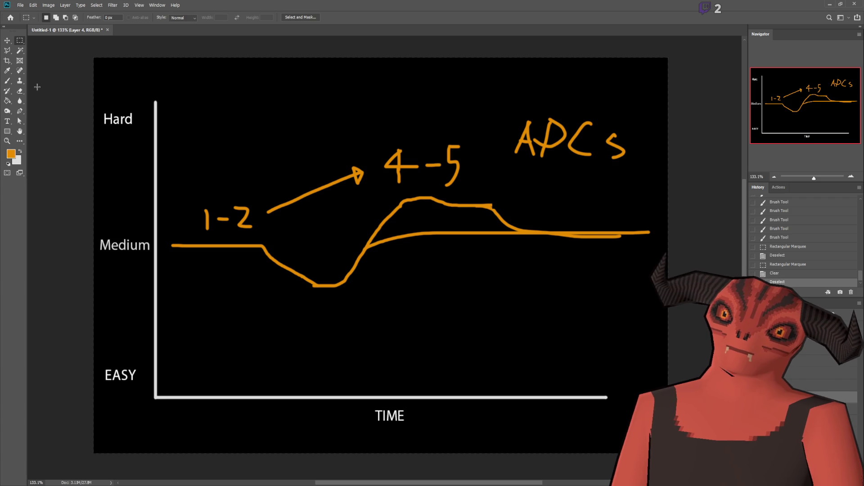
click(7, 81)
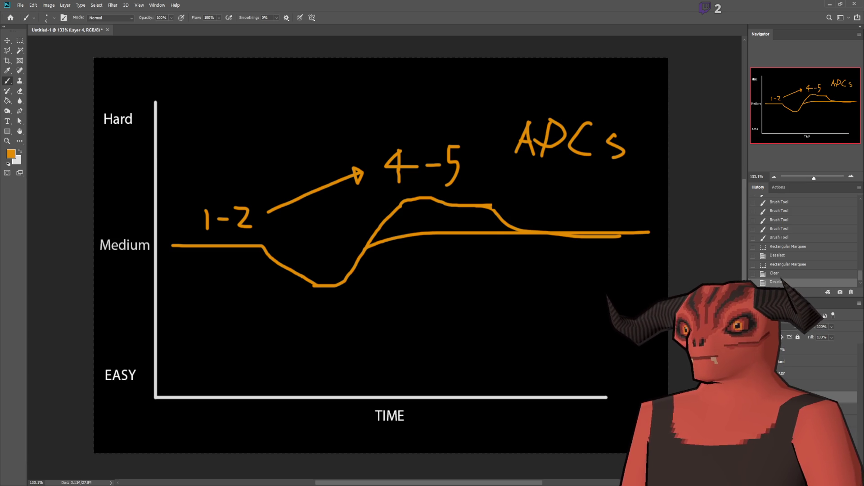
mouse_move(520, 316)
mouse_down()
mouse_move(521, 325)
mouse_move(611, 354)
mouse_up()
- Close the rectangle, add two dots in opposite corners, and draw grid dividers inside it
mouse_move(597, 307)
mouse_down()
mouse_move(523, 306)
mouse_move(520, 315)
mouse_up()
click(538, 350)
click(601, 319)
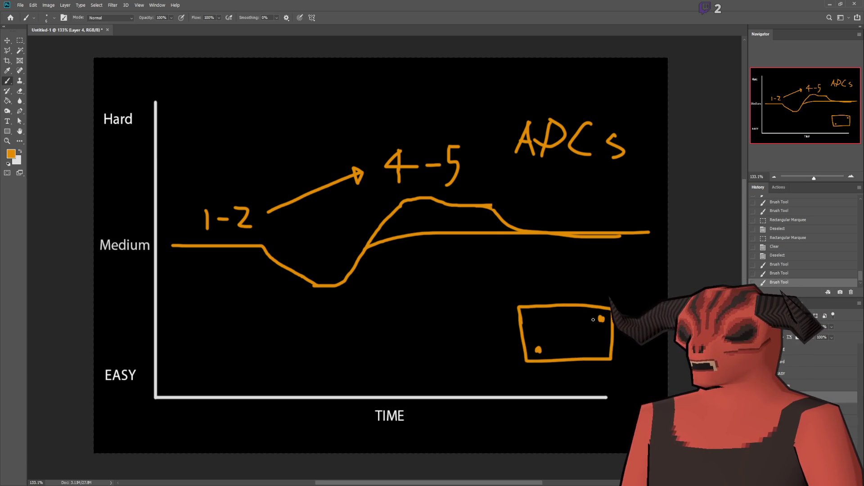
mouse_move(522, 325)
mouse_down()
mouse_move(612, 322)
mouse_move(520, 338)
mouse_up()
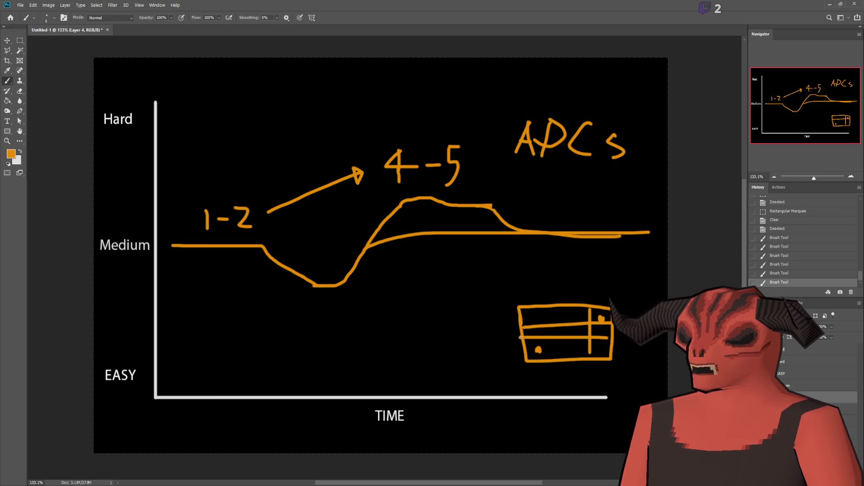
drag(539, 308, 551, 358)
mouse_move(567, 307)
mouse_down()
mouse_move(572, 358)
mouse_move(587, 323)
mouse_up()
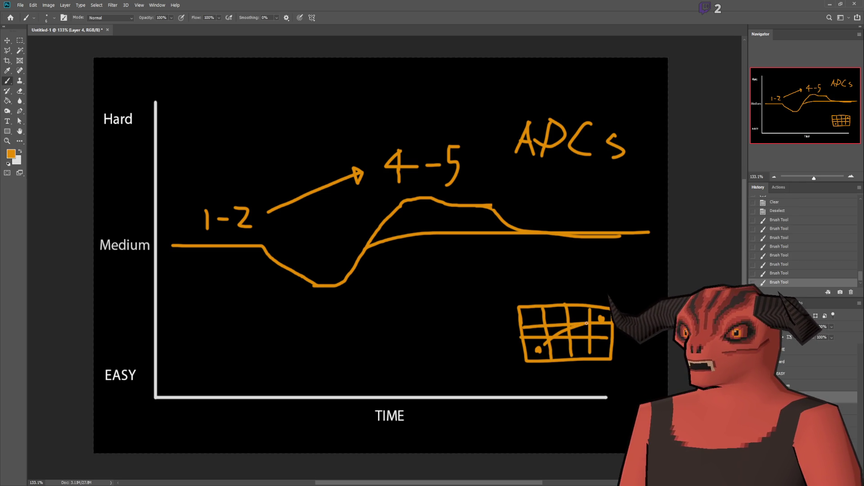
- Undo the last diagonal stroke, make white the painting colour, and zoom in on the grid
key(ctrl+z)
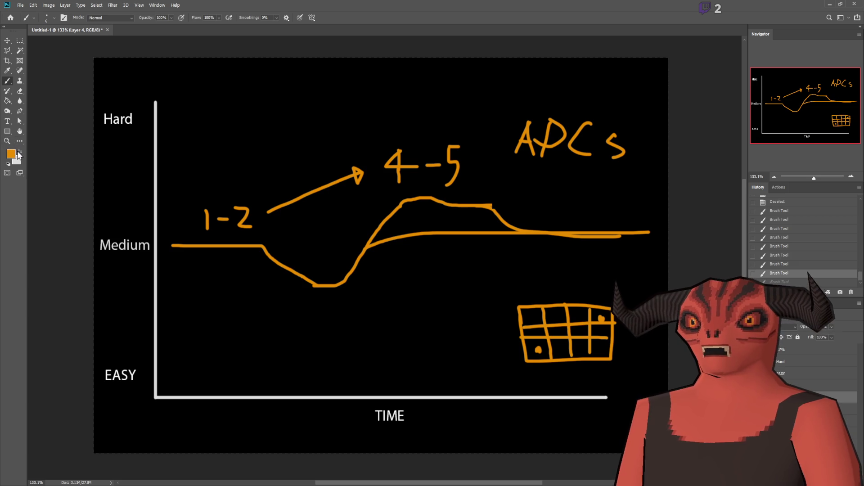
key(x)
scroll(590, 357, up, 2)
scroll(619, 370, up, 3)
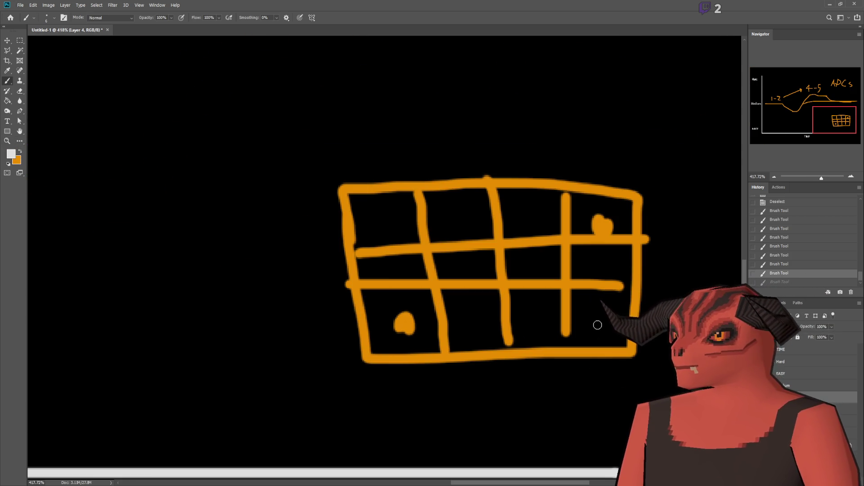
mouse_move(456, 484)
mouse_down()
mouse_move(492, 483)
mouse_move(481, 483)
mouse_up()
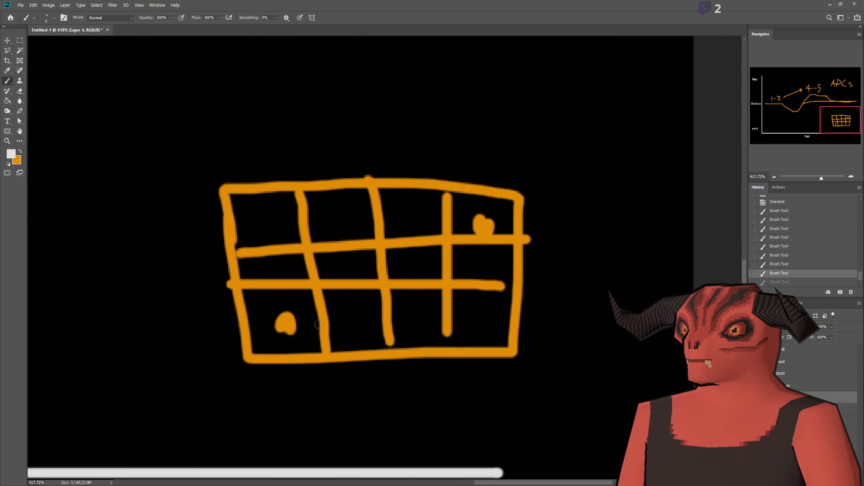
drag(299, 308, 491, 214)
key(ctrl+z)
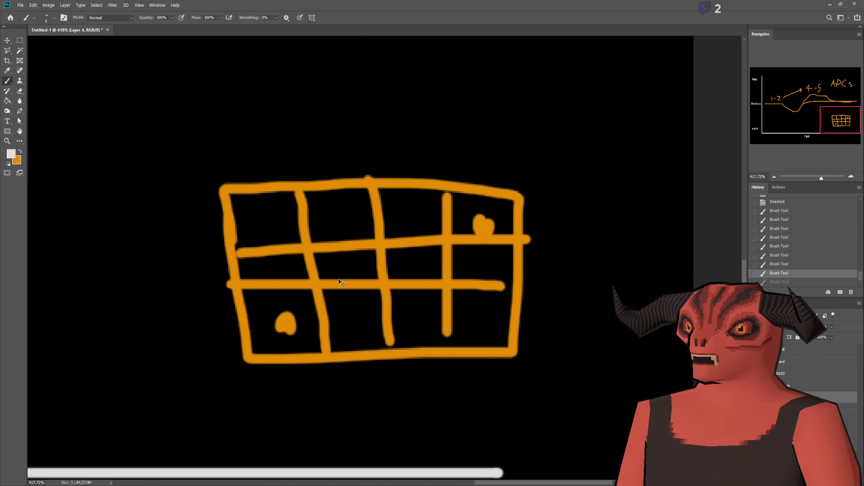
drag(354, 304, 354, 331)
drag(274, 260, 269, 277)
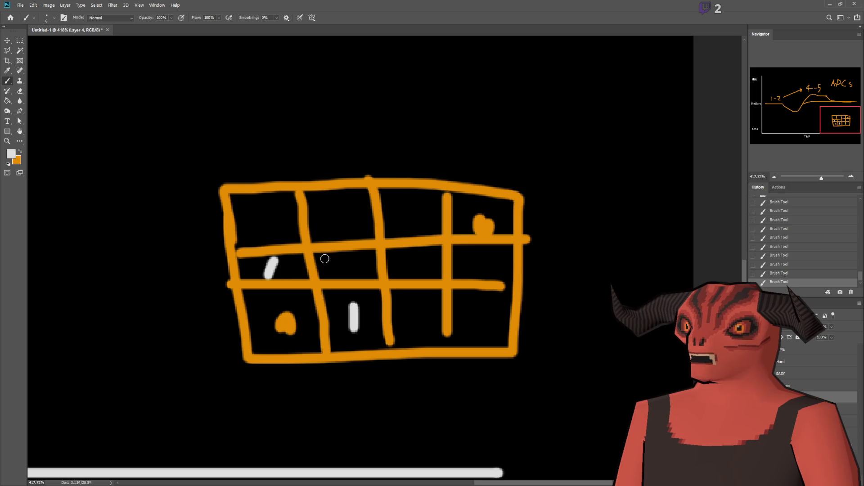
drag(344, 255, 344, 272)
mouse_move(398, 258)
mouse_down()
mouse_move(405, 253)
mouse_move(411, 273)
mouse_up()
mouse_move(425, 202)
mouse_down()
mouse_move(432, 222)
mouse_move(409, 215)
mouse_up()
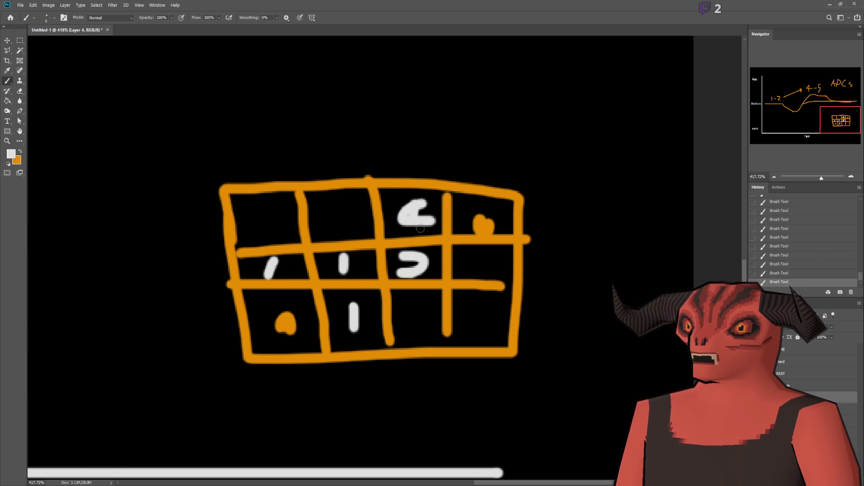
mouse_move(307, 313)
mouse_down()
mouse_move(418, 257)
mouse_move(448, 228)
mouse_up()
key(ctrl+z)
mouse_move(486, 198)
mouse_down()
mouse_move(467, 228)
mouse_move(472, 216)
mouse_up()
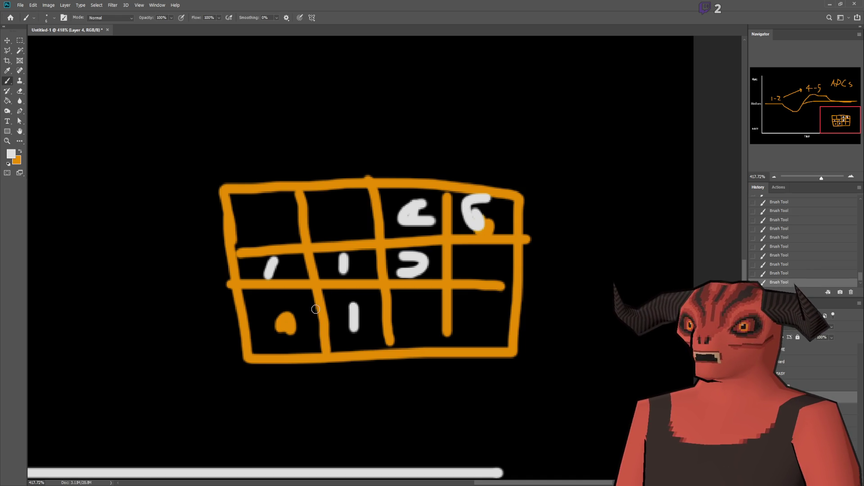
mouse_move(260, 230)
mouse_down()
mouse_move(356, 214)
mouse_move(360, 345)
mouse_move(277, 345)
mouse_move(283, 208)
mouse_up()
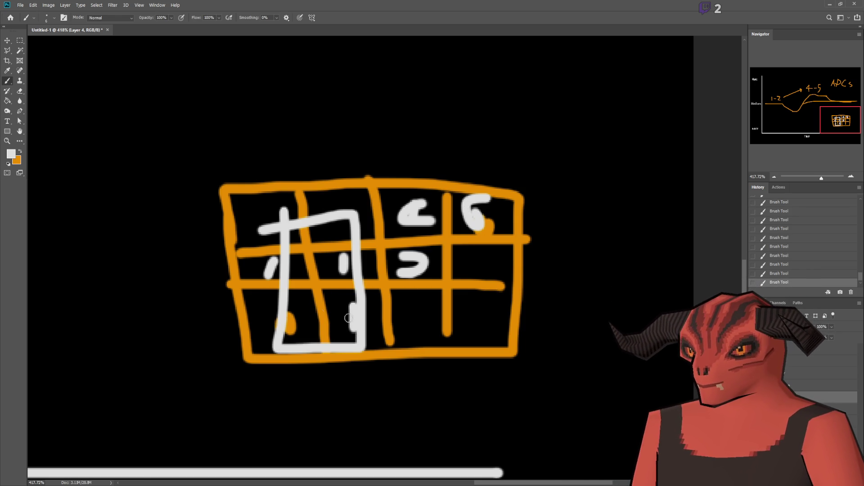
key(ctrl+z)
key(ctrl+z)
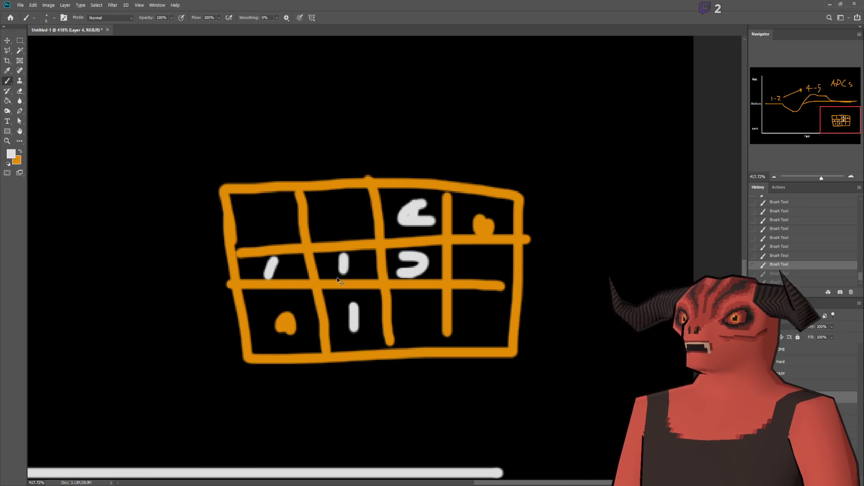
key(ctrl+z)
key(ctrl+z)
key(ctrl+z)
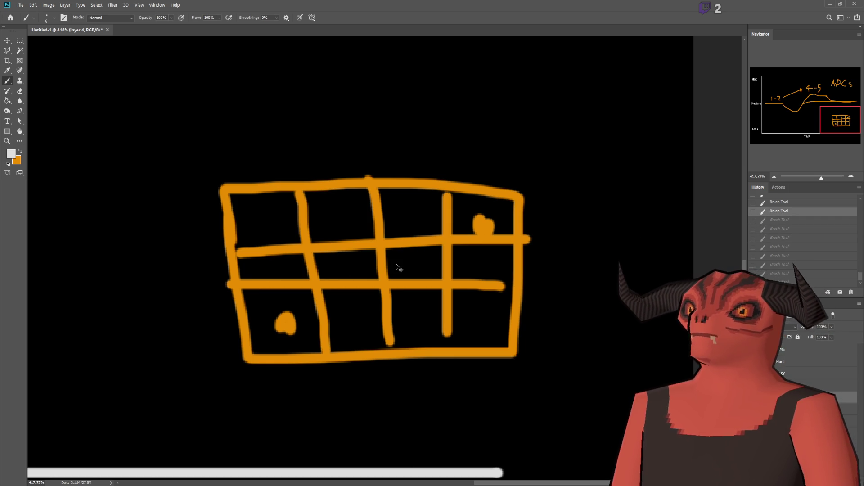
scroll(469, 383, down, 5)
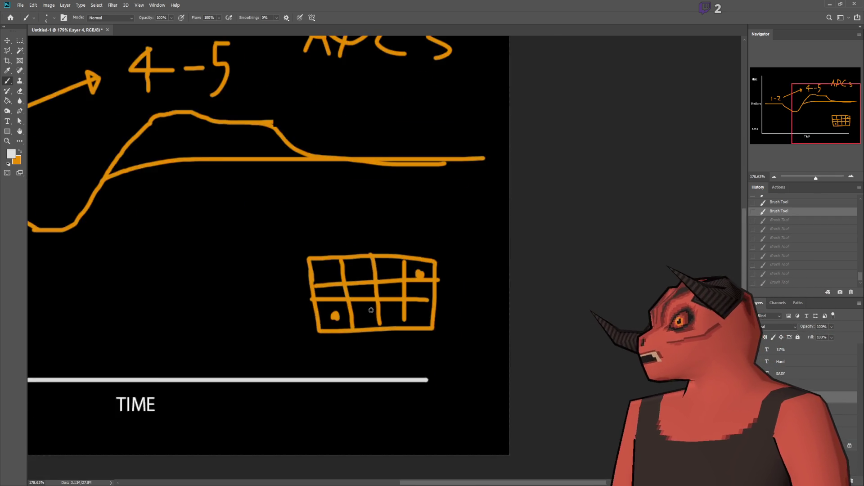
scroll(448, 340, up, 2)
scroll(659, 350, up, 5)
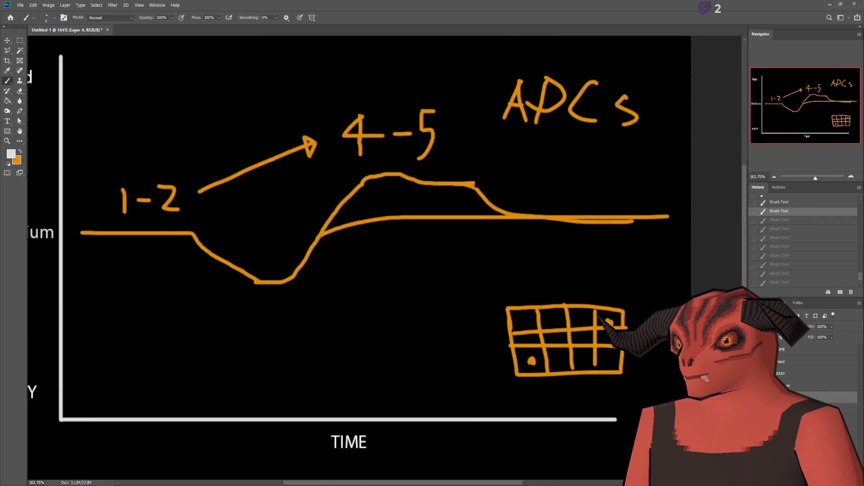
drag(531, 263, 360, 260)
mouse_move(543, 264)
mouse_down()
mouse_move(536, 394)
mouse_move(522, 378)
mouse_move(557, 379)
mouse_move(535, 398)
mouse_up()
mouse_move(370, 250)
mouse_down()
mouse_move(387, 243)
mouse_move(376, 279)
mouse_move(373, 261)
mouse_up()
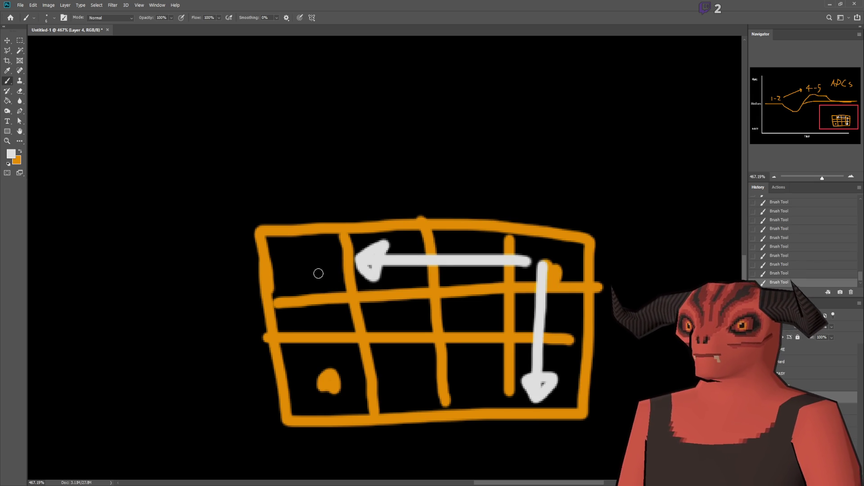
mouse_move(306, 261)
mouse_down()
mouse_move(320, 304)
mouse_move(387, 318)
mouse_move(418, 384)
mouse_move(558, 383)
mouse_up()
key(ctrl+z)
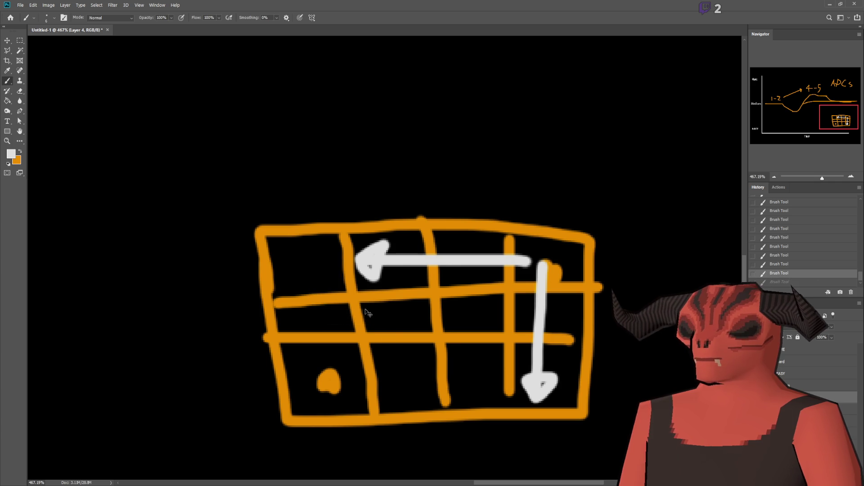
drag(545, 252, 311, 256)
key(ctrl+z)
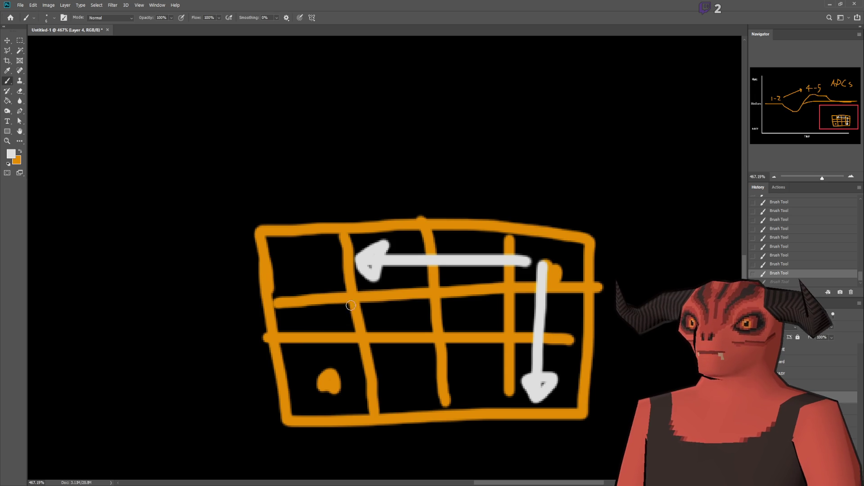
key(ctrl+z)
key(ctrl+z)
key(ctrl+z)
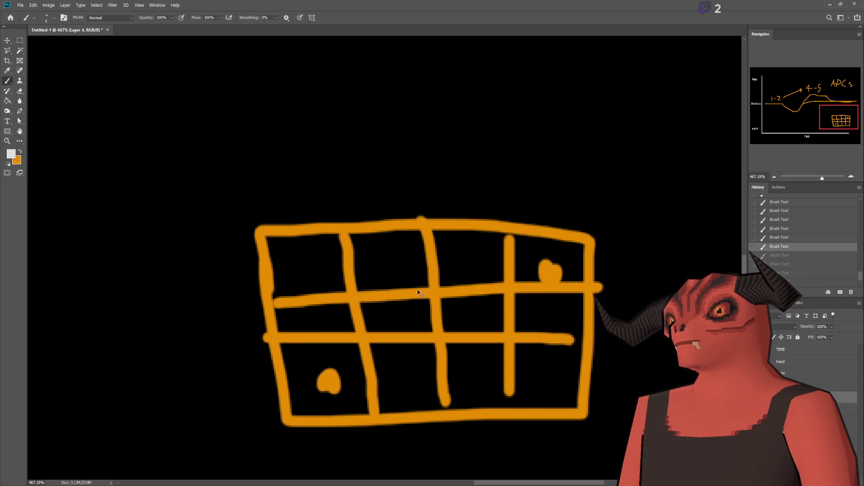
key(ctrl+shift+z)
key(ctrl+shift+z)
key(ctrl+shift+z)
mouse_move(519, 253)
mouse_down()
mouse_move(534, 249)
mouse_move(469, 250)
mouse_up()
key(ctrl+z)
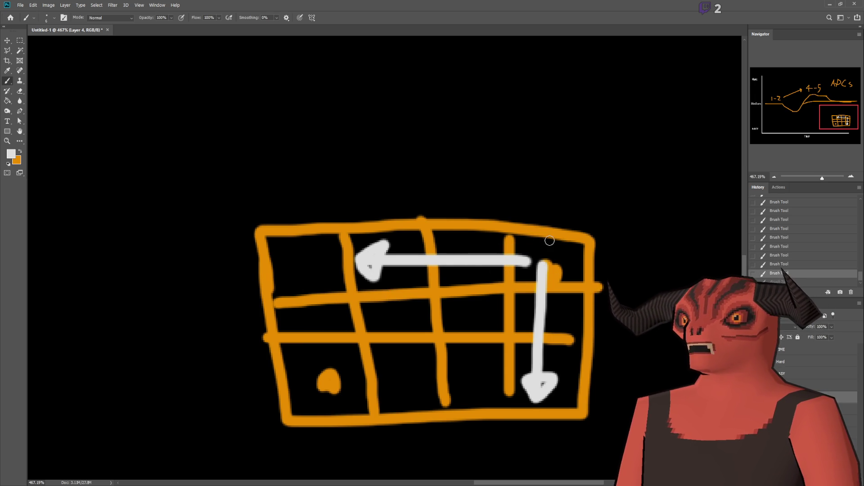
drag(546, 240, 533, 259)
key(ctrl+z)
drag(455, 242, 454, 280)
key(ctrl+z)
mouse_move(453, 241)
mouse_down()
mouse_move(467, 273)
mouse_move(498, 275)
mouse_move(465, 243)
mouse_move(469, 286)
mouse_up()
key(ctrl+z)
key(ctrl+z)
mouse_move(536, 252)
mouse_down()
mouse_move(474, 250)
mouse_move(317, 324)
mouse_move(320, 355)
mouse_up()
key(ctrl+z)
key(ctrl+z)
key(ctrl+z)
key(ctrl+z)
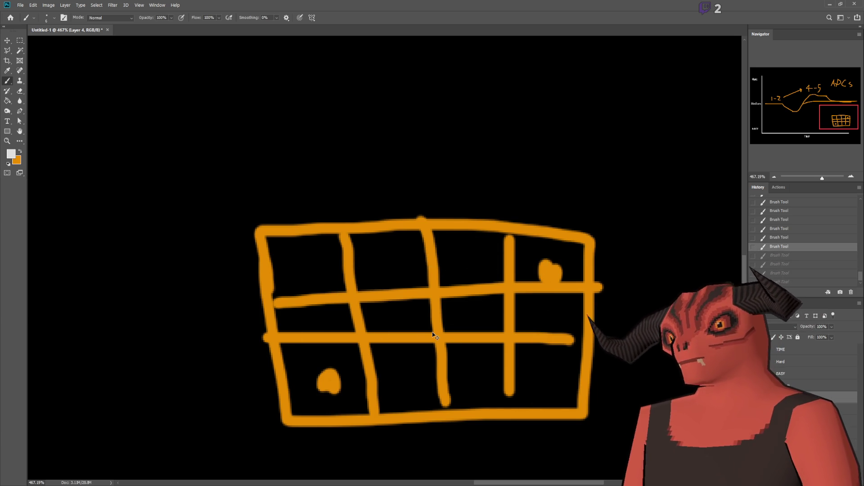
click(19, 40)
- Delete the grid sketch via a marquee selection, then in Godot orbit to view the rifle's other side
drag(113, 126, 646, 425)
key(Delete)
key(ctrl+d)
scroll(402, 276, down, 6)
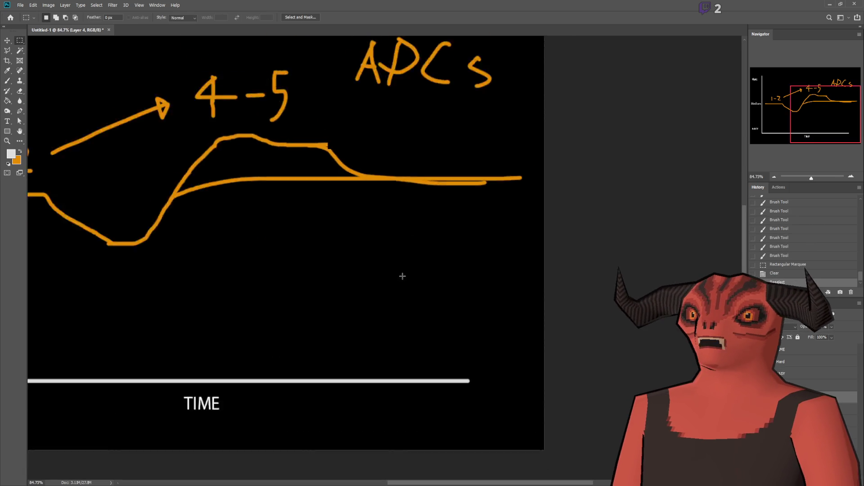
scroll(496, 244, up, 2)
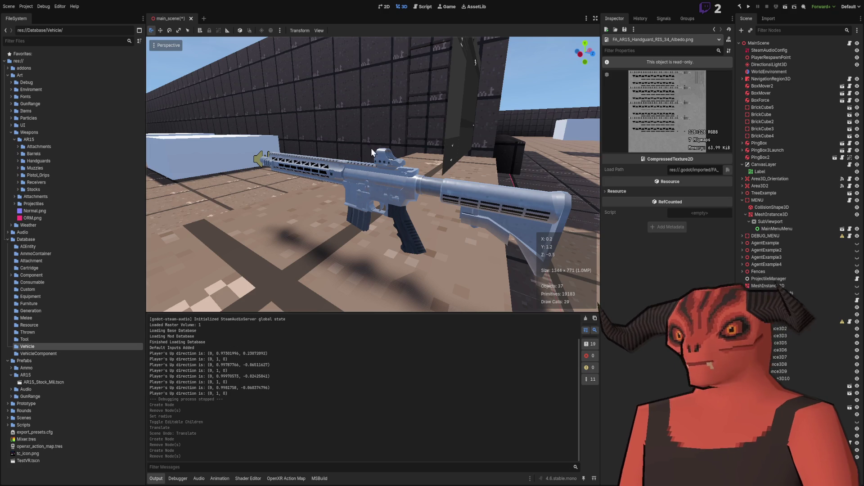
mouse_move(371, 148)
mouse_down()
mouse_move(374, 158)
mouse_move(257, 164)
mouse_up()
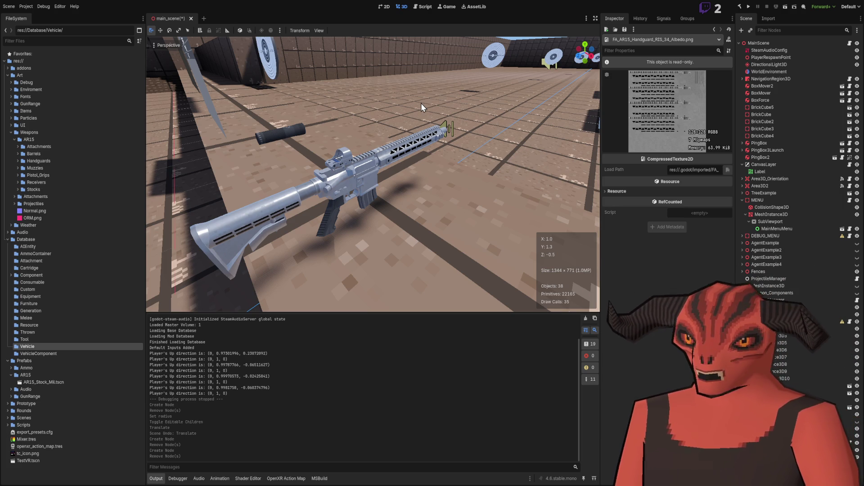
- Orbit the camera around the AR15 rifle, then collapse the Weapons art folder
drag(429, 112, 519, 160)
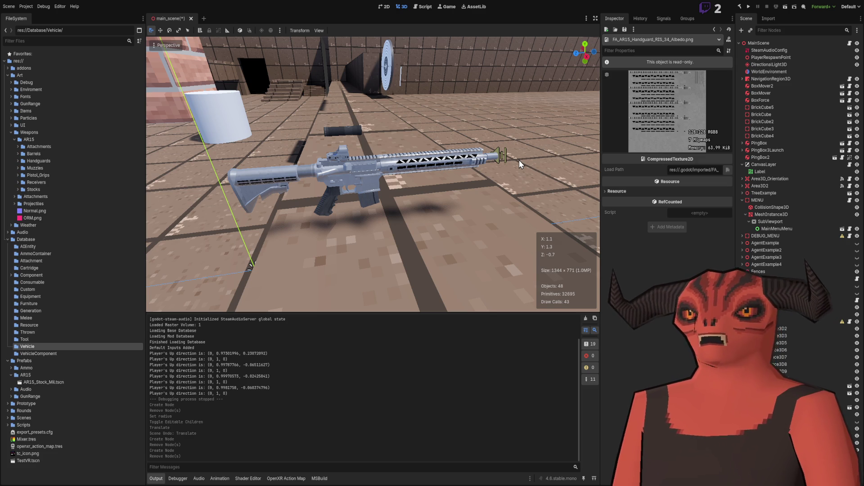
drag(423, 199, 415, 201)
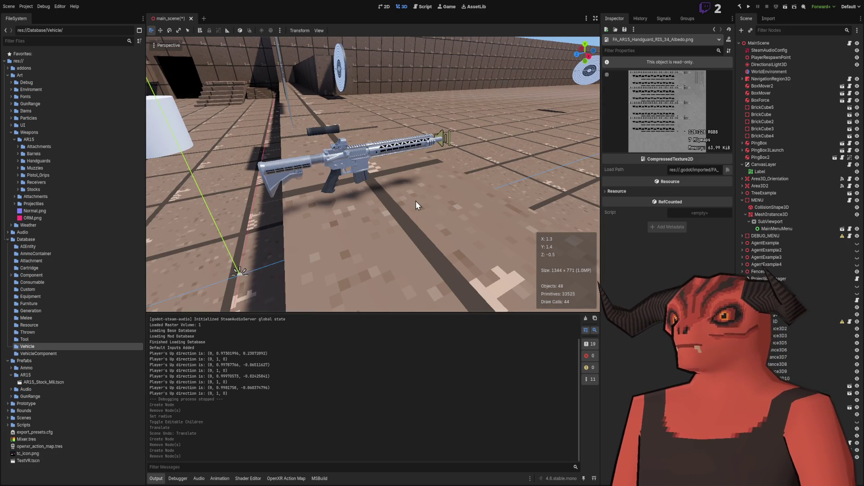
drag(415, 200, 442, 206)
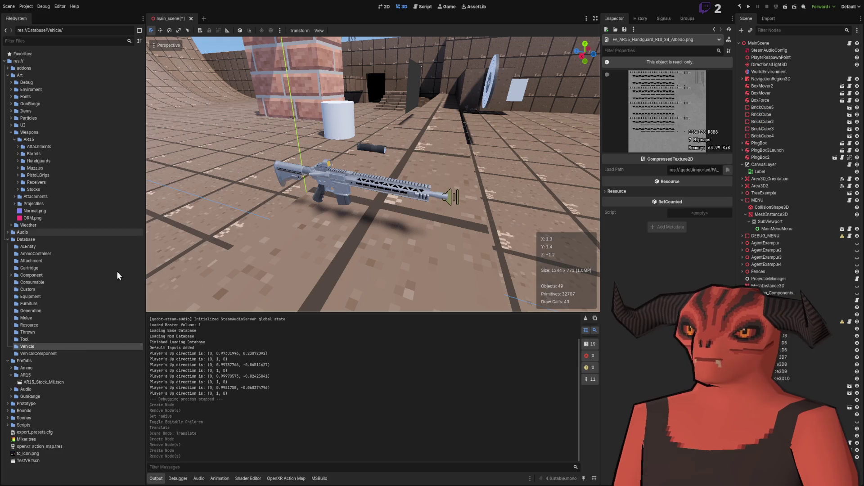
click(11, 133)
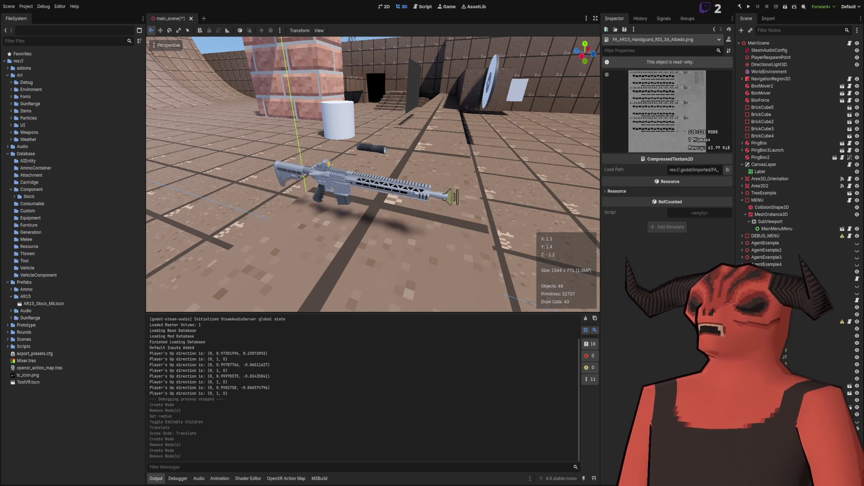
key(alt+Tab)
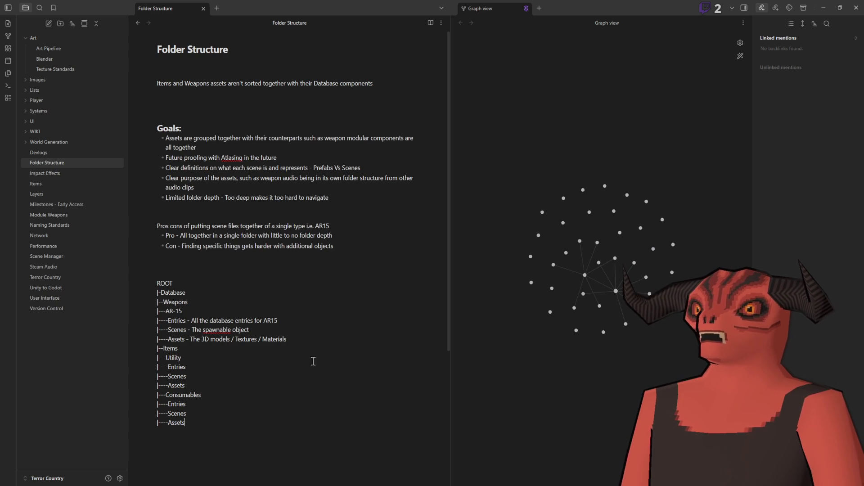
key(alt+Tab)
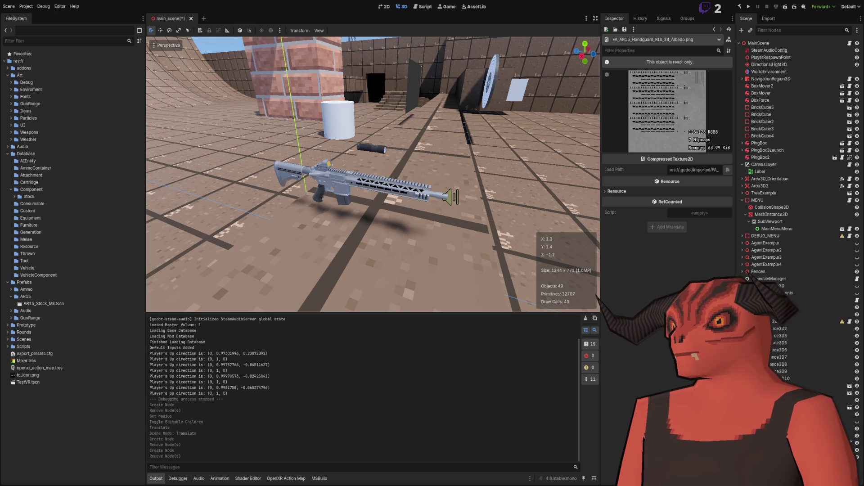
key(alt+Tab)
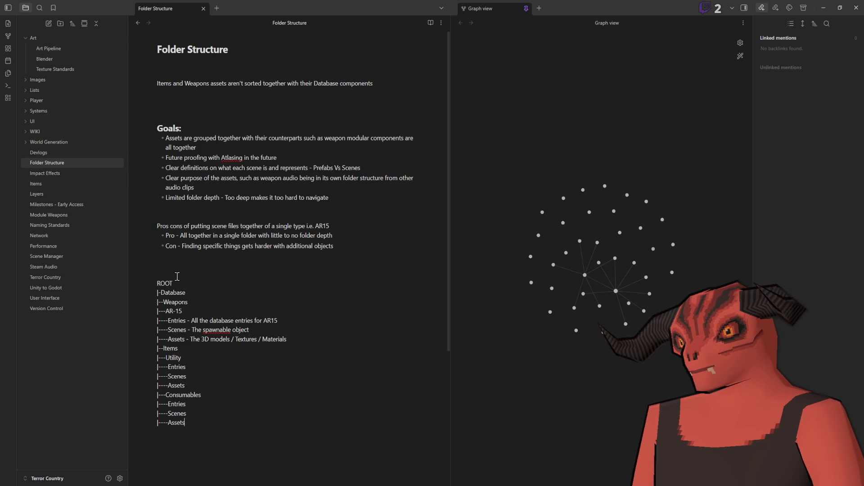
mouse_move(169, 321)
mouse_down()
mouse_move(324, 325)
mouse_move(325, 337)
mouse_up()
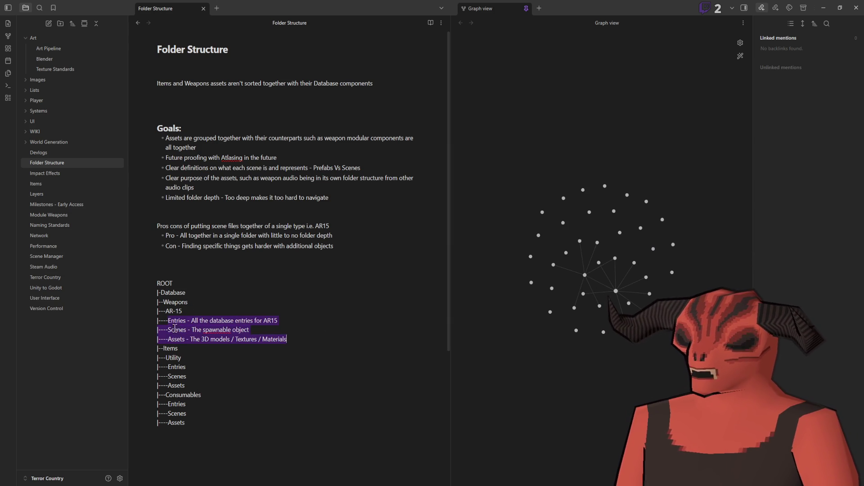
scroll(293, 270, down, 2)
click(299, 260)
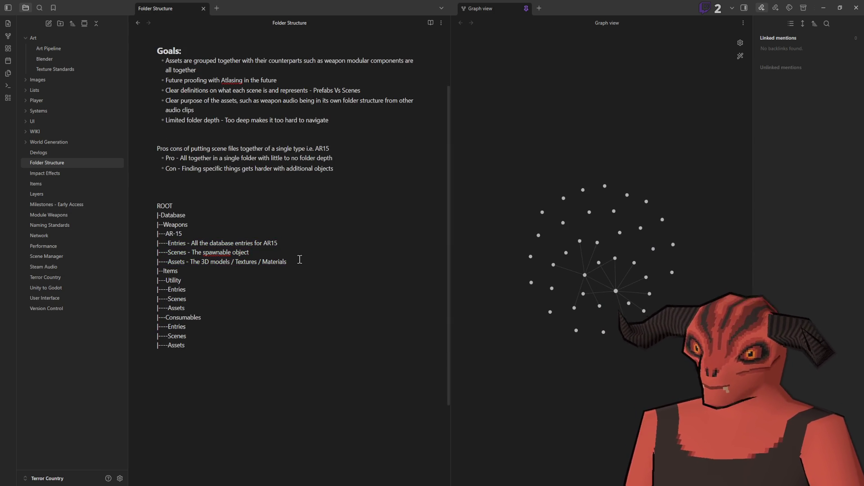
drag(169, 265, 334, 258)
drag(167, 253, 306, 253)
click(306, 253)
drag(168, 243, 358, 243)
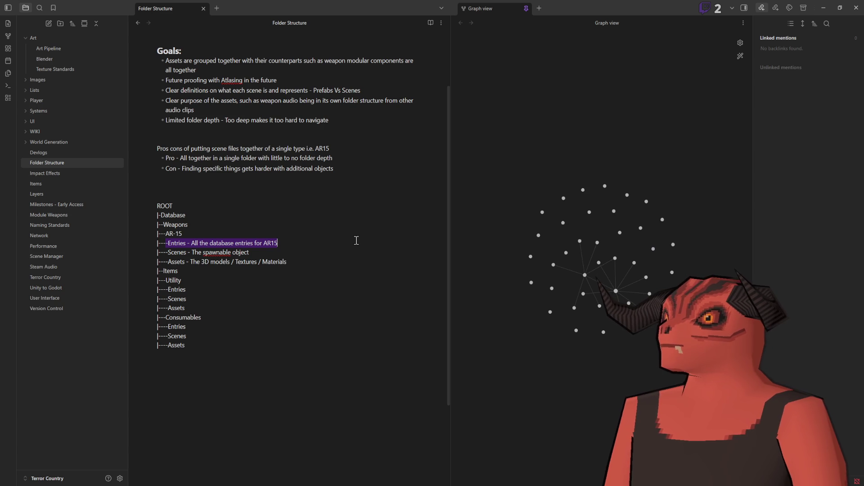
click(167, 243)
drag(168, 243, 331, 245)
key(alt+Tab)
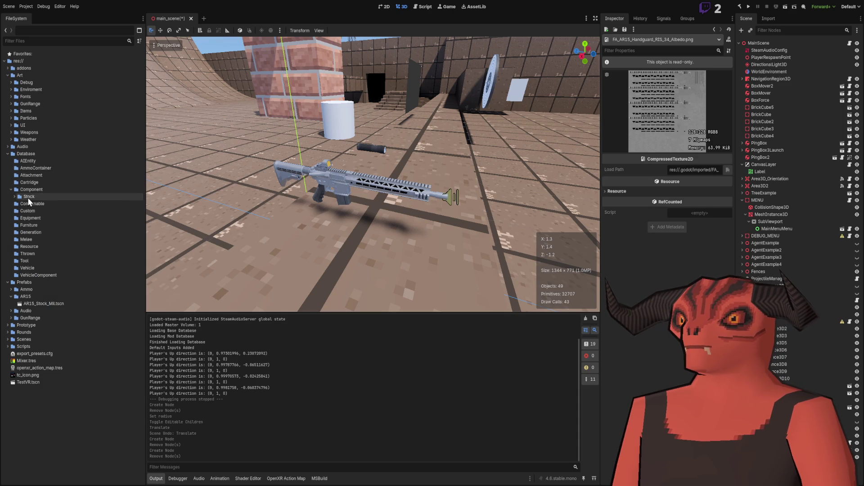
- Add an AR15 folder under Database/Component with an Entries subfolder inside it
click(60, 189)
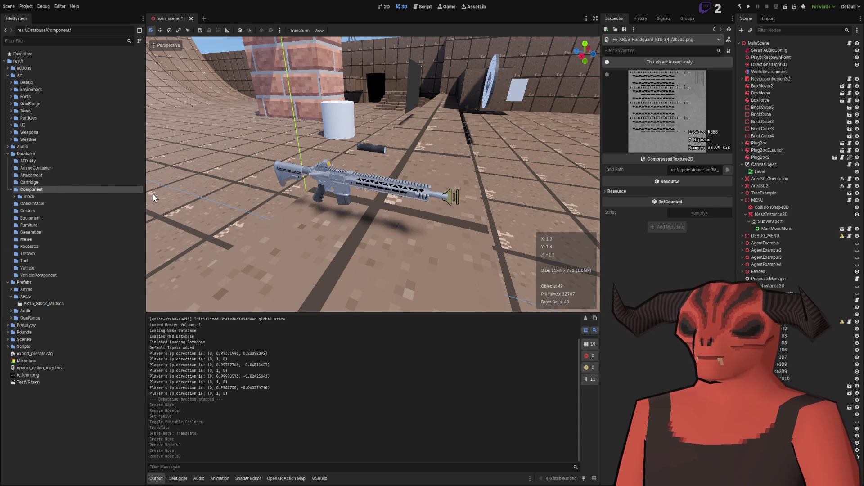
click(41, 203)
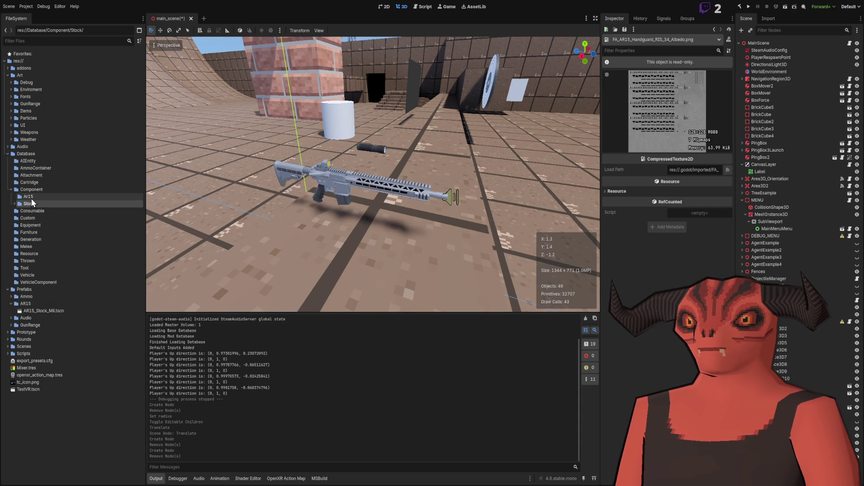
click(51, 196)
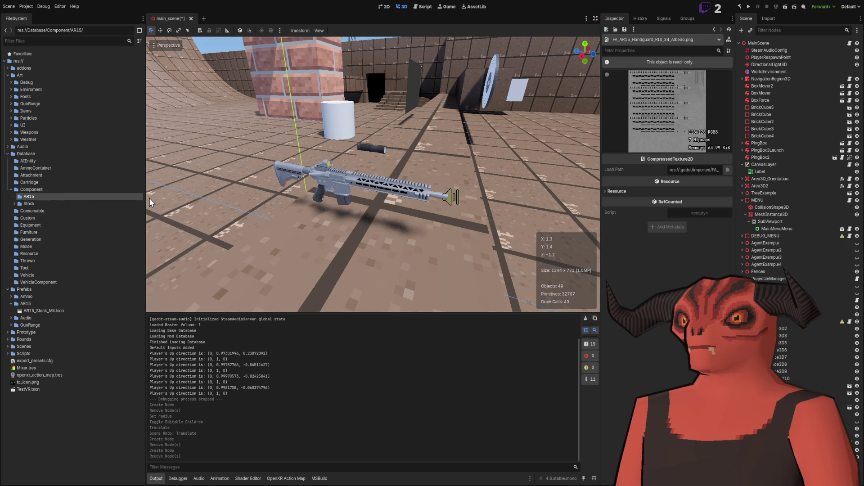
click(15, 196)
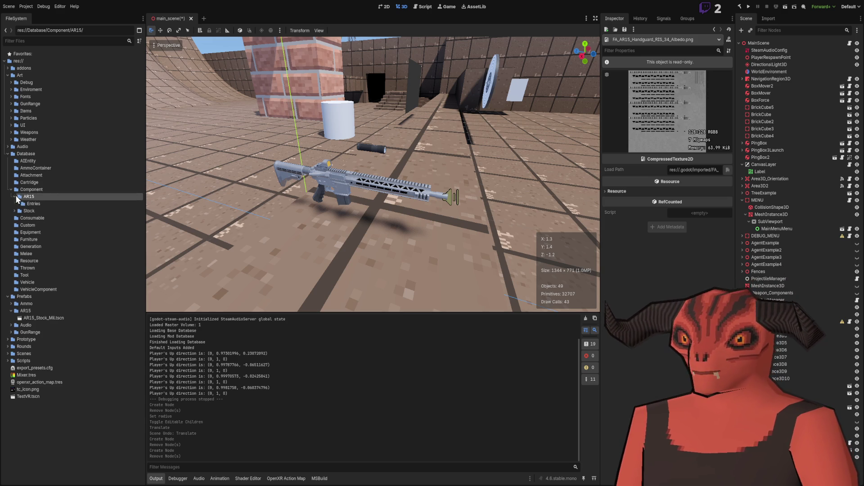
click(29, 204)
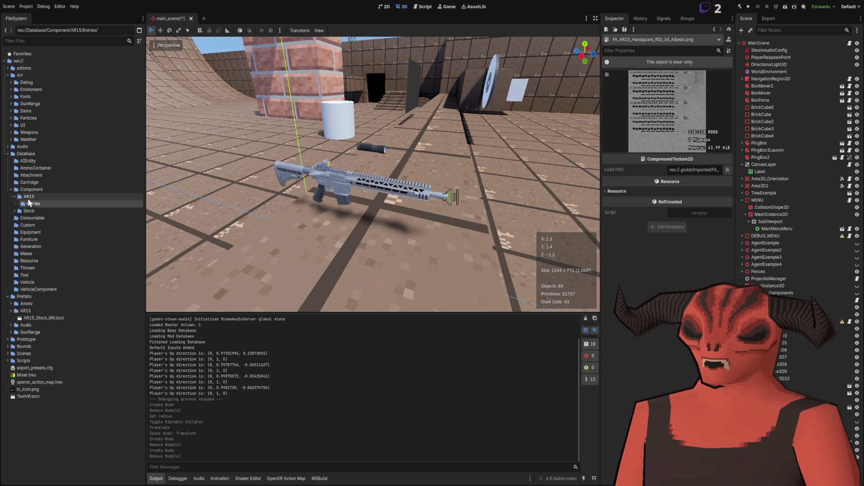
- Paste a second Entries folder directly under Component and collapse AR15
key(Up)
key(Up)
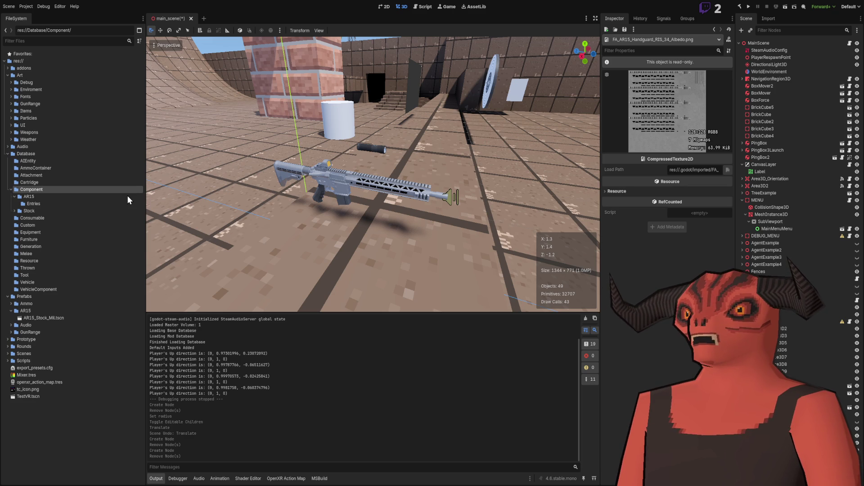
key(ctrl+v)
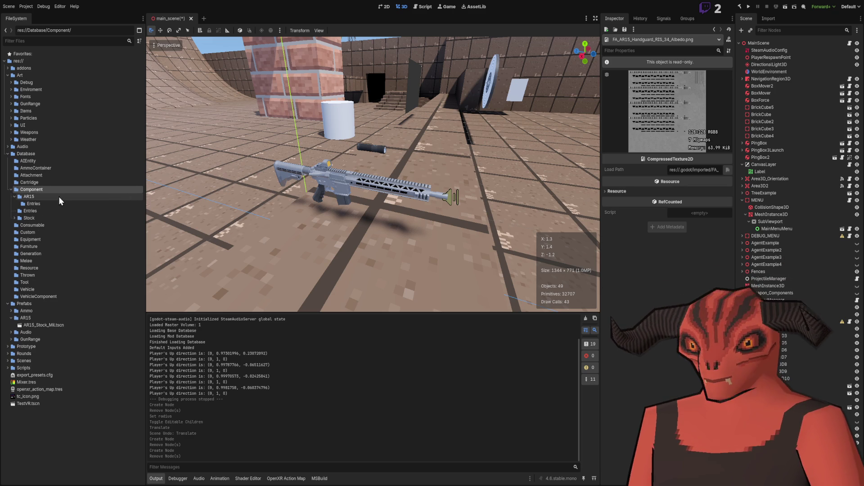
click(14, 197)
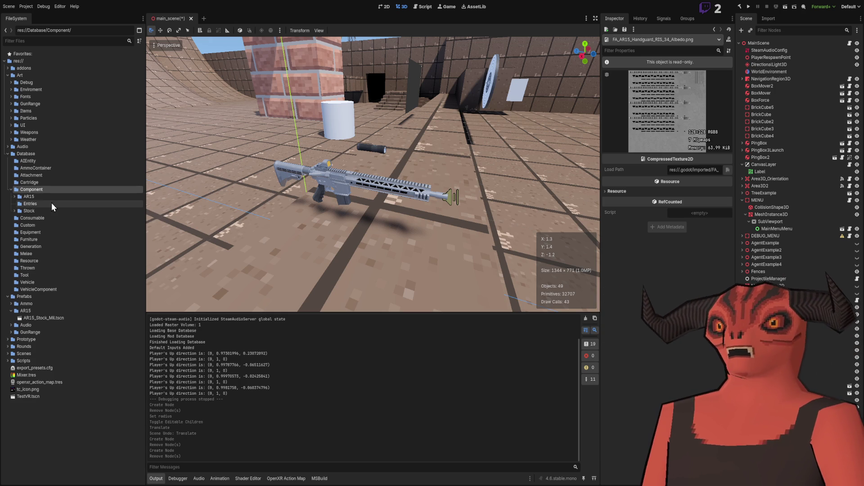
click(48, 204)
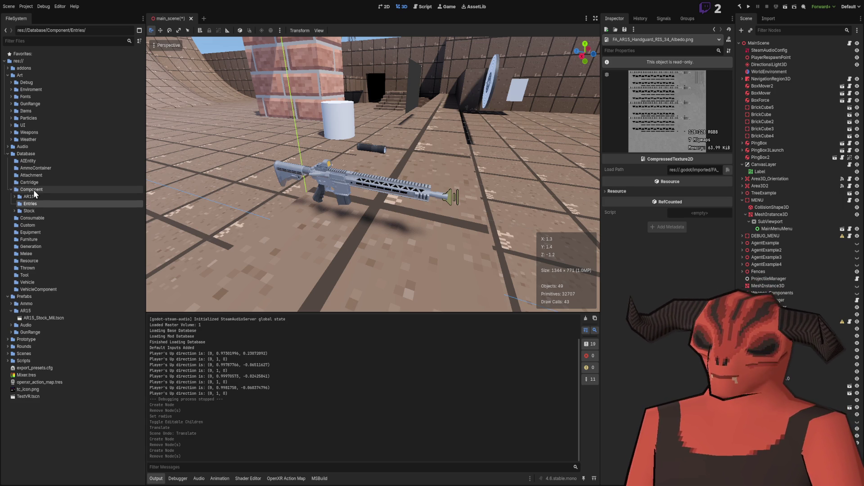
- Move the loose Entries folder into AR15 and select the AR15 folder
drag(30, 204, 28, 198)
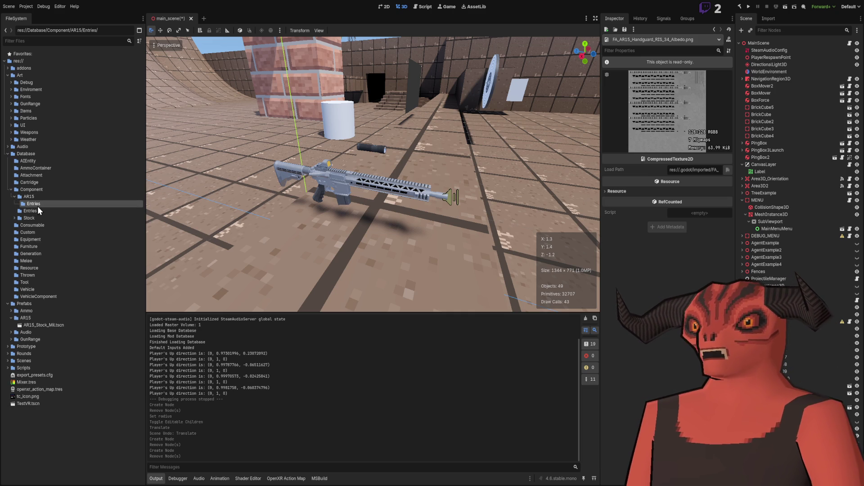
click(38, 198)
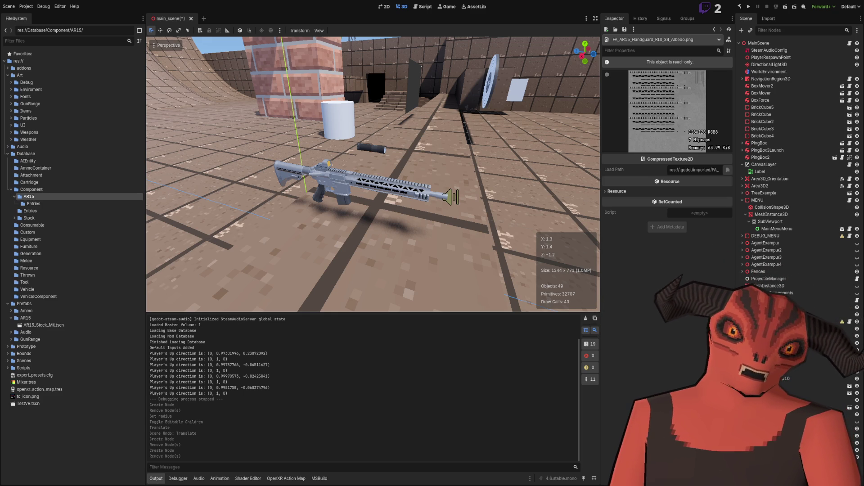
key(alt+Tab)
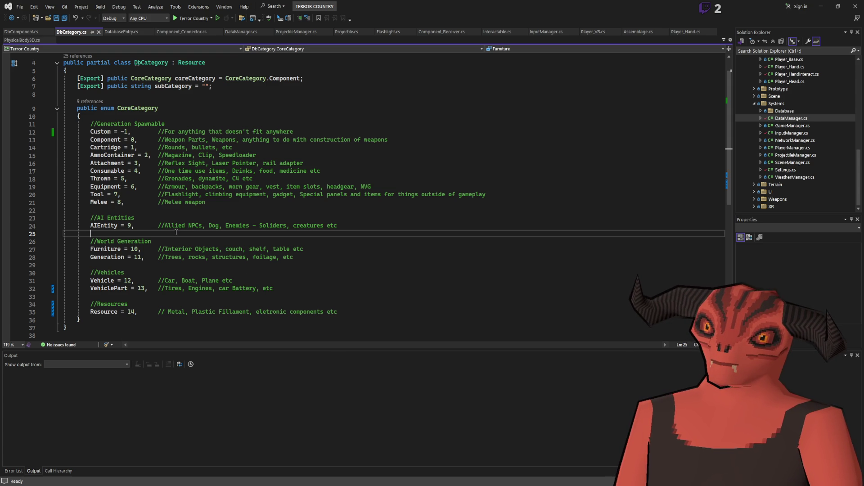
- Review DbCategory.cs and DatabaseEntry.cs in Visual Studio, then return to Godot
scroll(177, 232, up, 1)
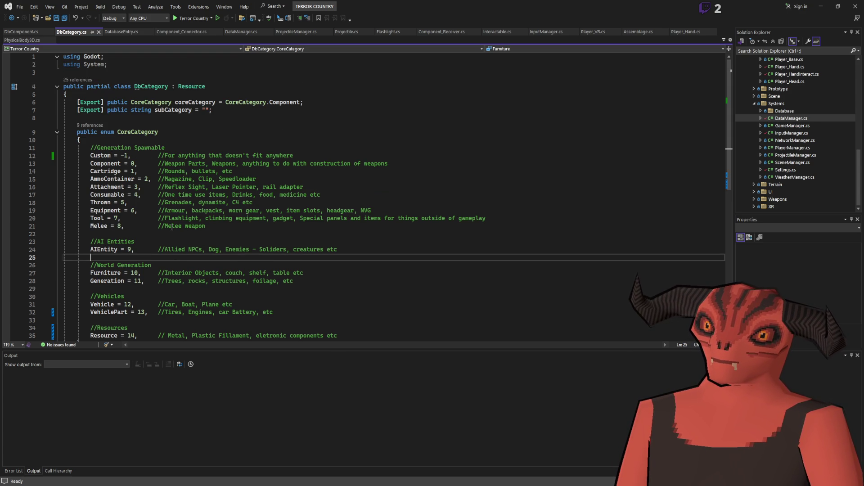
click(121, 31)
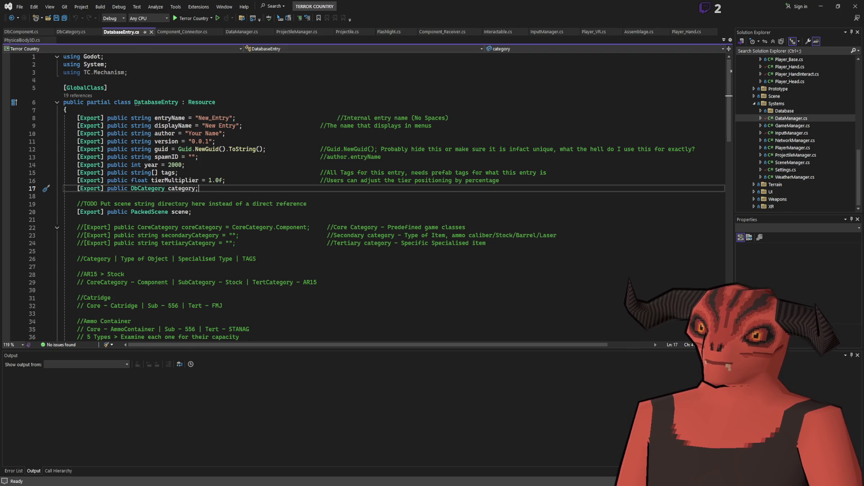
key(alt+Tab)
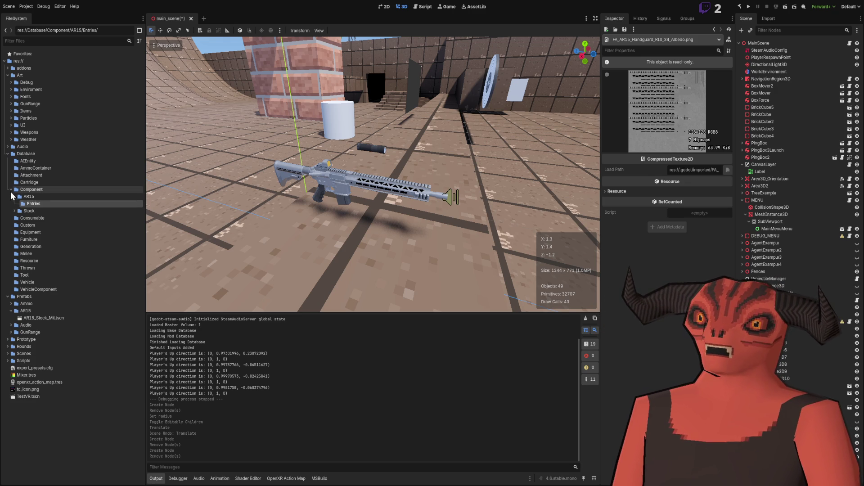
- Check AR15's folders against the planned Entries, Scenes and Assets layout in the Folder Structure note
click(31, 199)
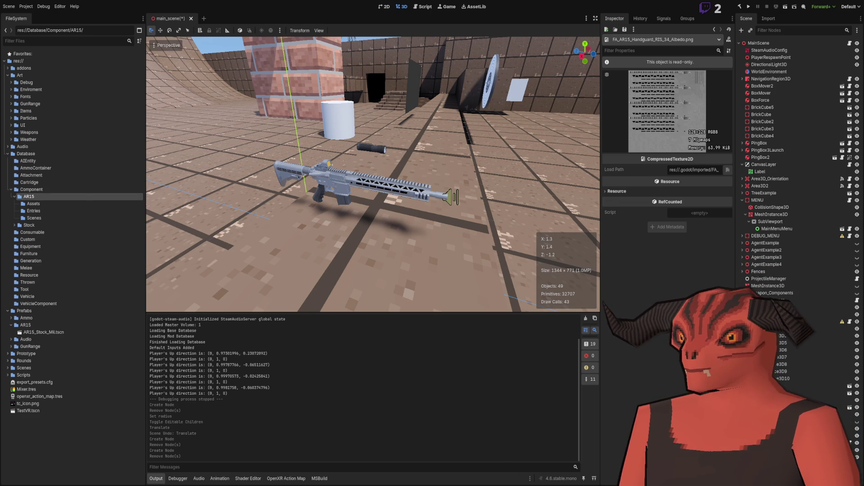
key(alt+Tab)
key(alt+Tab)
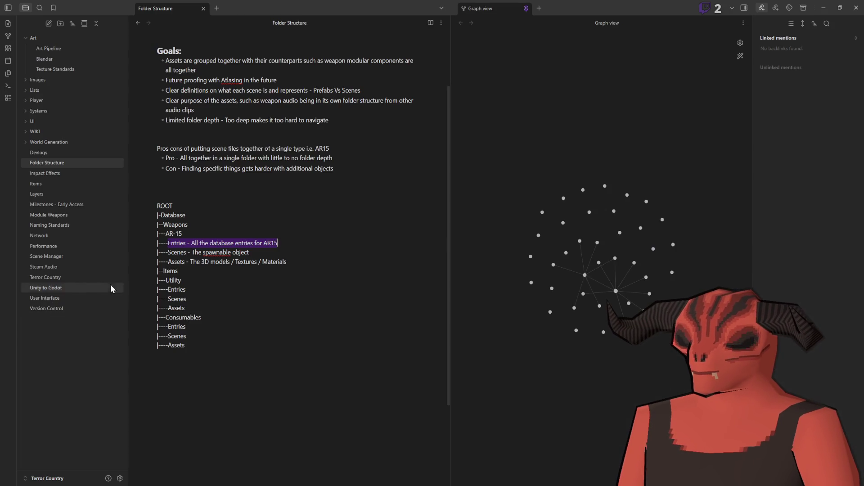
double_click(175, 261)
double_click(177, 243)
double_click(177, 252)
double_click(176, 262)
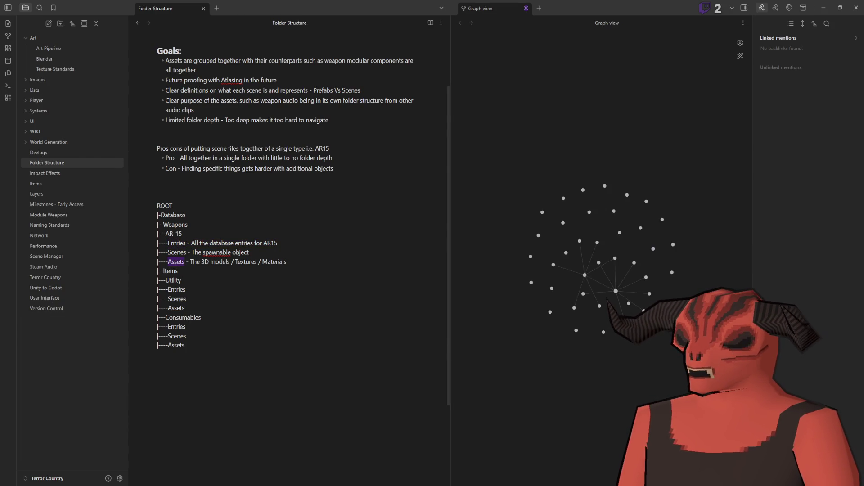
key(alt+Tab)
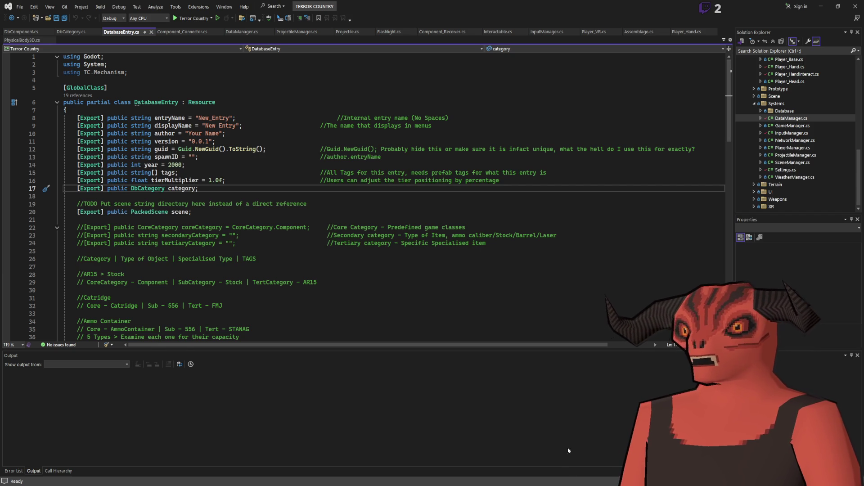
- Switch from Visual Studio back to the Godot editor
key(alt+Tab)
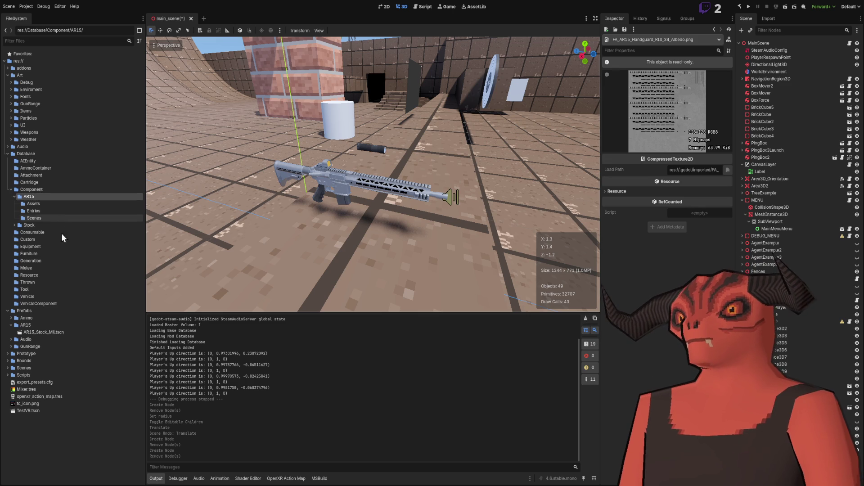
- Remove the leftover Stock folder from Component and show AR-15_Stock.tres under Entries
click(14, 225)
click(25, 233)
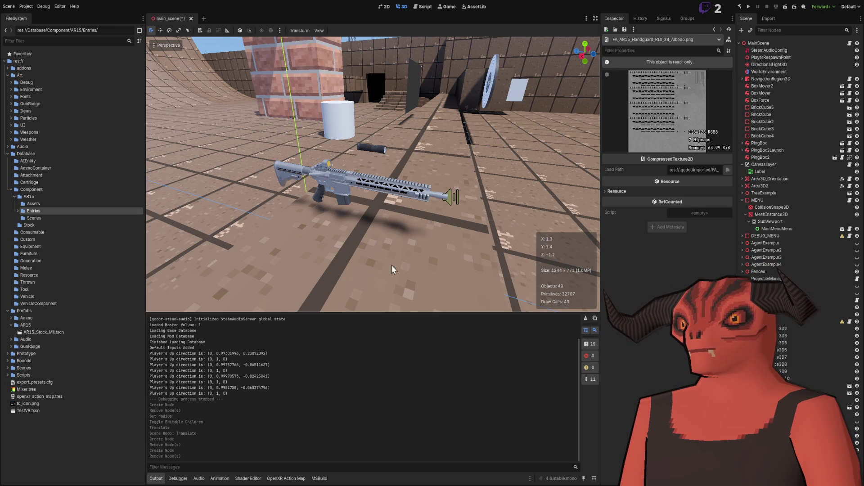
click(63, 219)
click(61, 226)
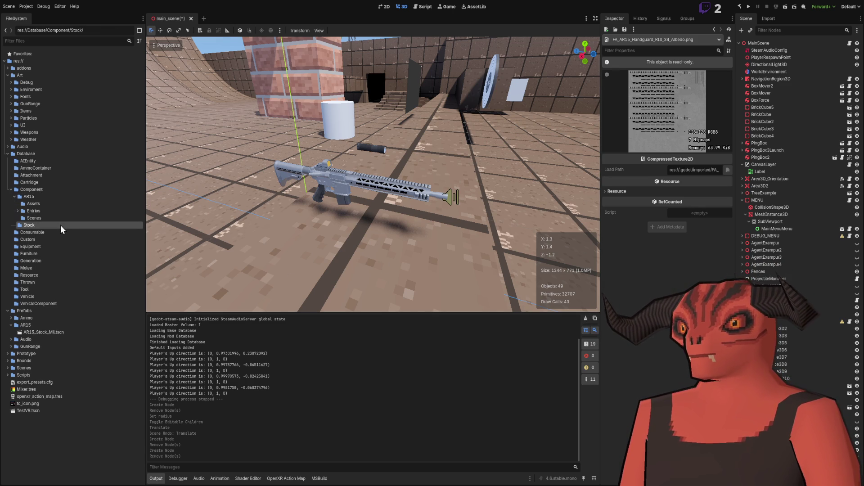
mouse_move(61, 225)
mouse_down()
mouse_move(11, 222)
mouse_move(17, 212)
mouse_up()
click(17, 212)
click(44, 220)
click(66, 403)
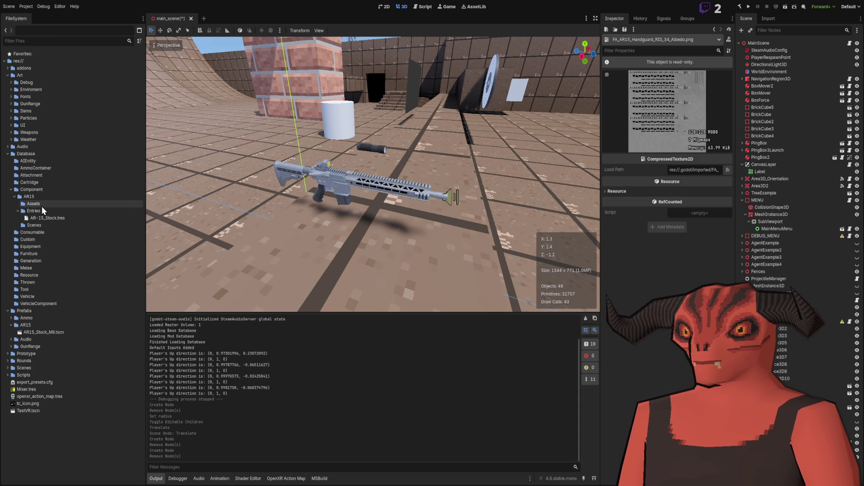
- Move AR15_Stock_Mil.tscn from Prefabs/AR15 into AR15/Scenes and open it
click(47, 332)
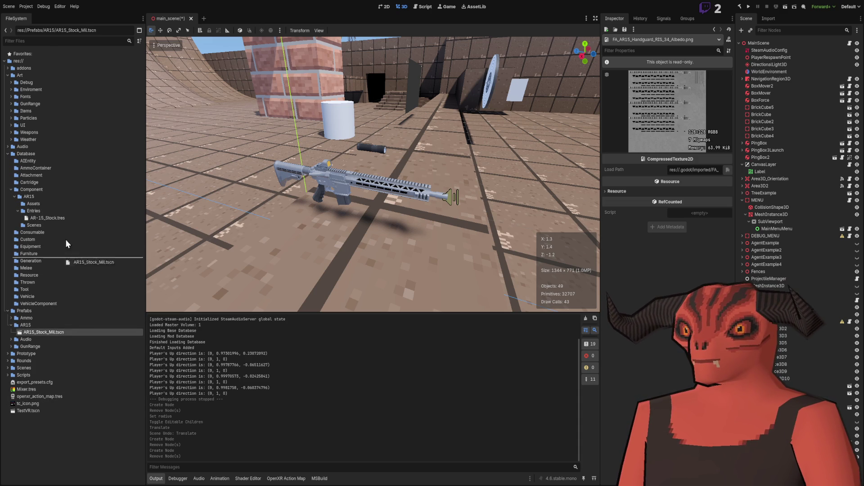
mouse_move(386, 277)
mouse_down()
mouse_move(398, 261)
mouse_move(17, 227)
mouse_up()
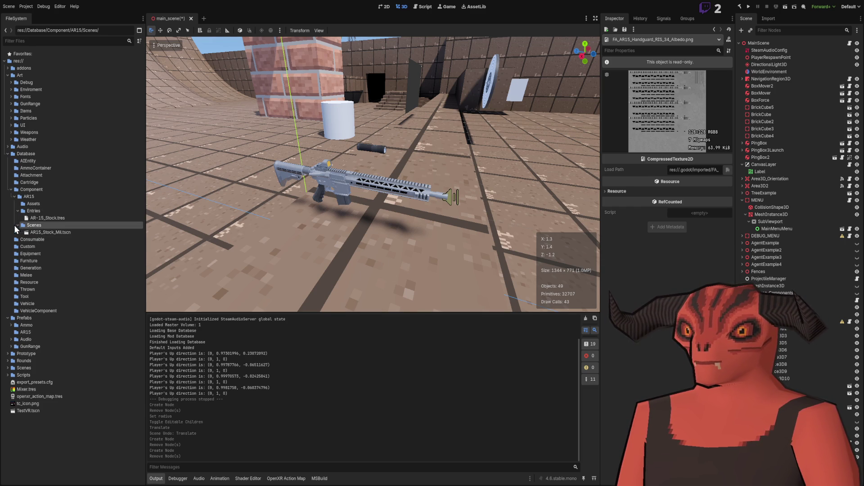
click(26, 333)
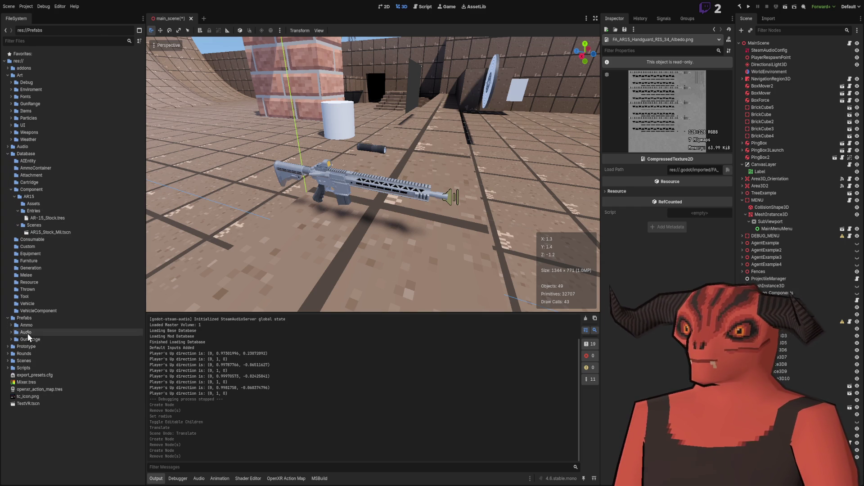
double_click(74, 232)
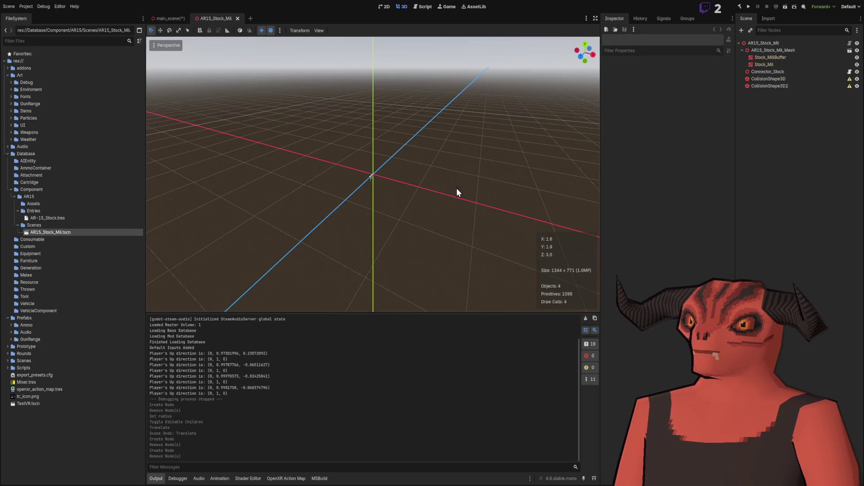
- Inspect the AR-15_Stock.tres entry, the stock mesh, and the AR15_Stock_Mil_Mesh node
click(59, 219)
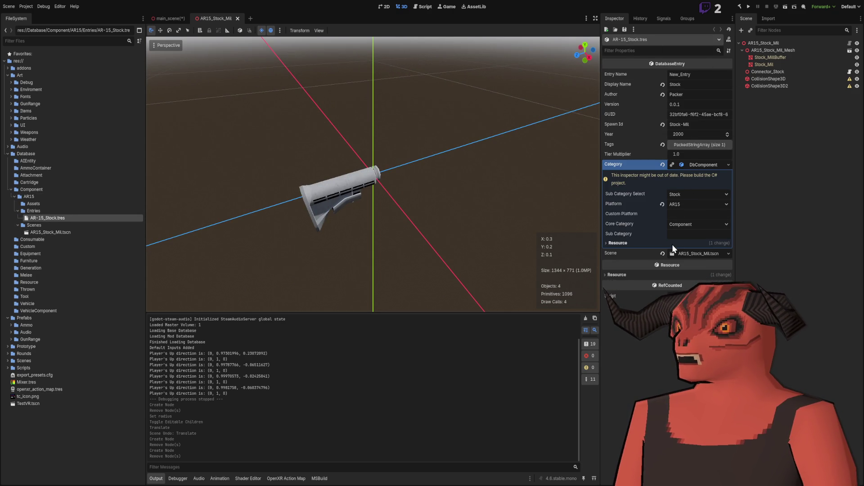
drag(342, 201, 258, 142)
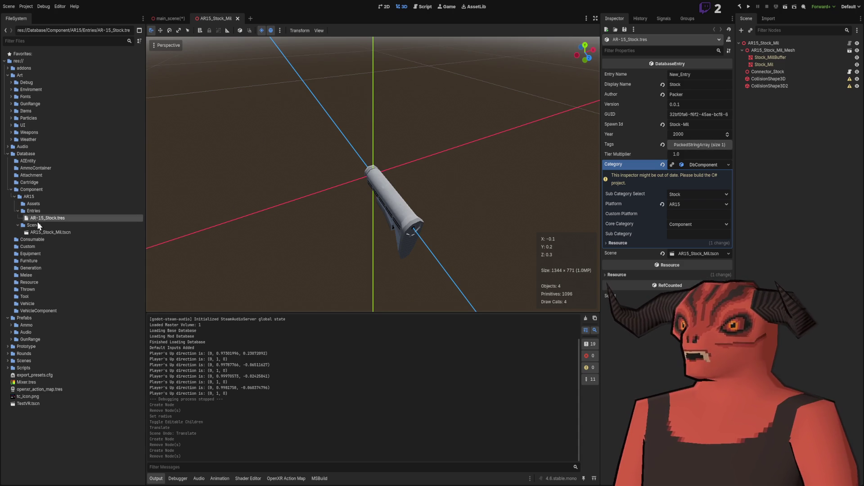
click(25, 204)
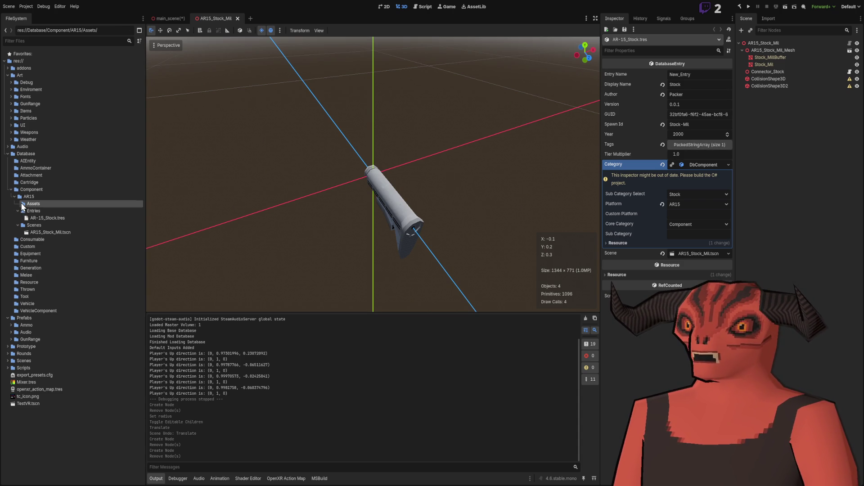
click(400, 197)
click(708, 79)
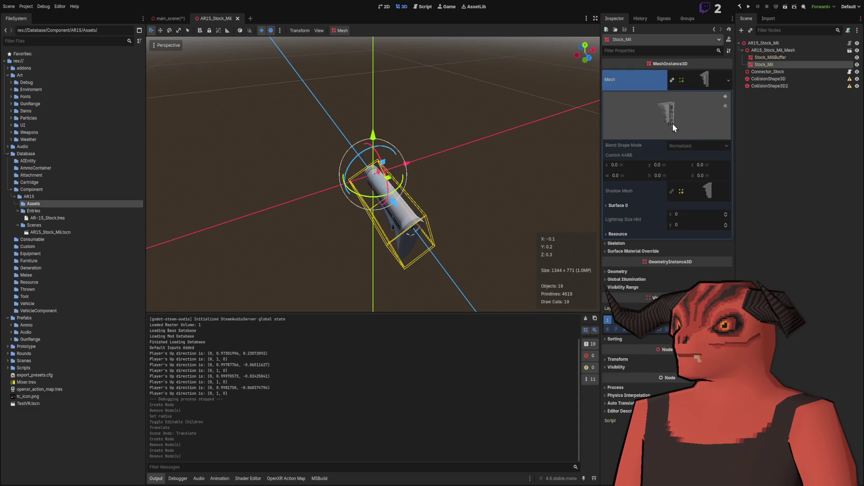
click(780, 53)
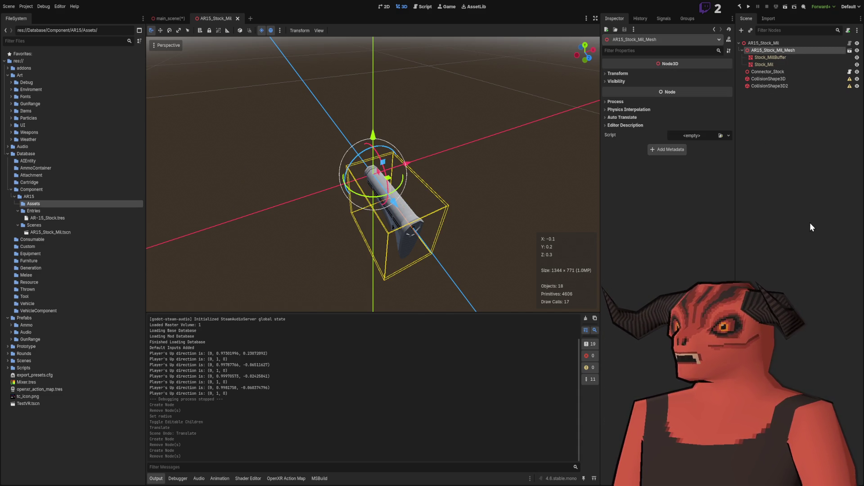
scroll(113, 303, down, 3)
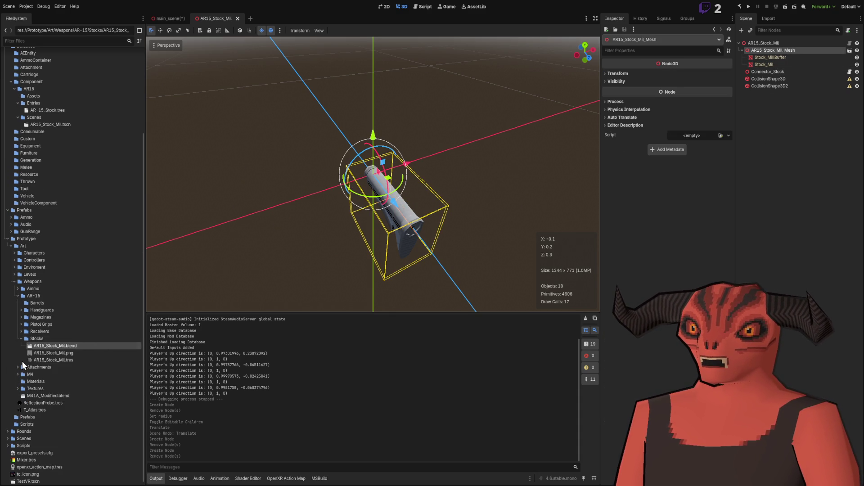
- Collapse the Prototype weapons art folder and expand Art/Weapons while orbiting the stock
mouse_move(405, 216)
mouse_down()
mouse_move(441, 205)
mouse_move(342, 211)
mouse_up()
scroll(512, 164, up, 3)
scroll(343, 212, down, 3)
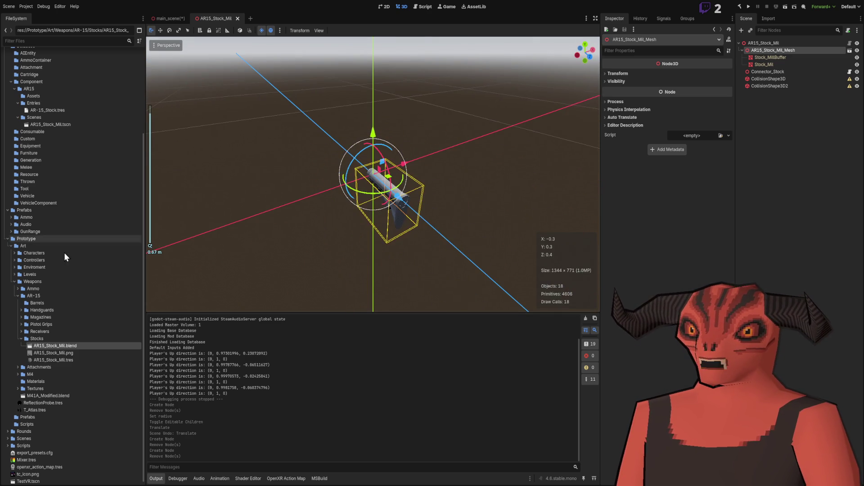
double_click(20, 282)
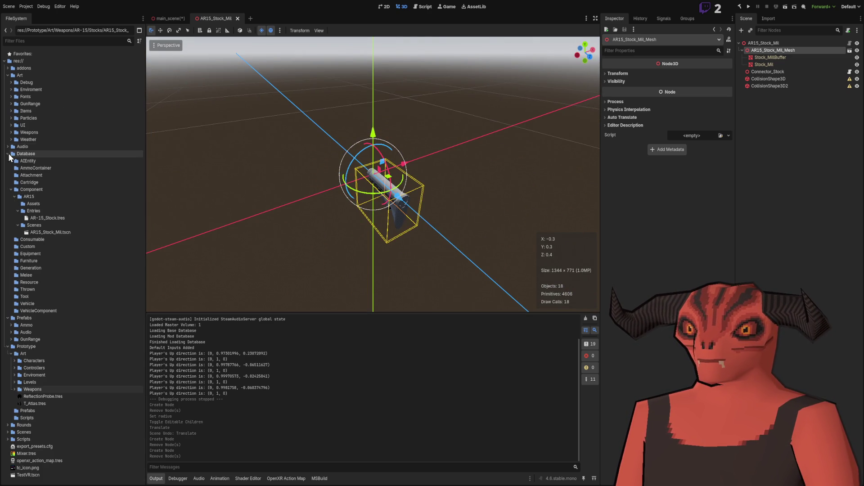
click(11, 132)
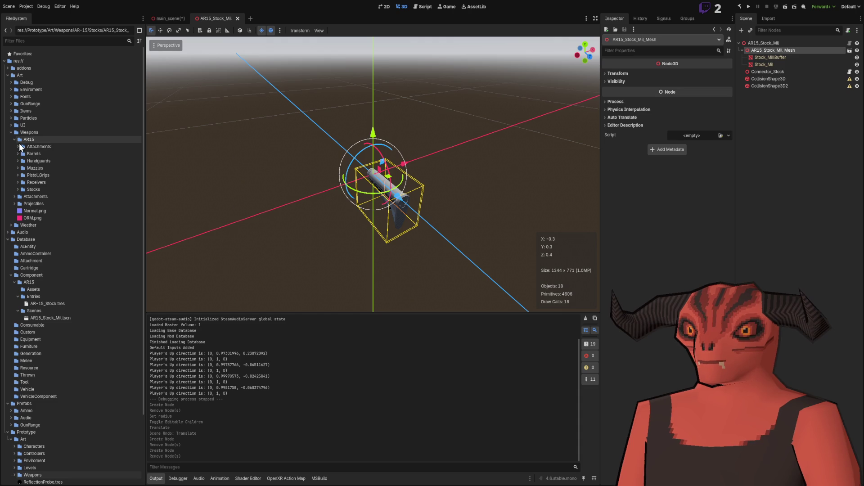
click(270, 162)
scroll(279, 189, up, 5)
mouse_move(280, 185)
mouse_down()
mouse_move(404, 188)
mouse_move(261, 161)
mouse_up()
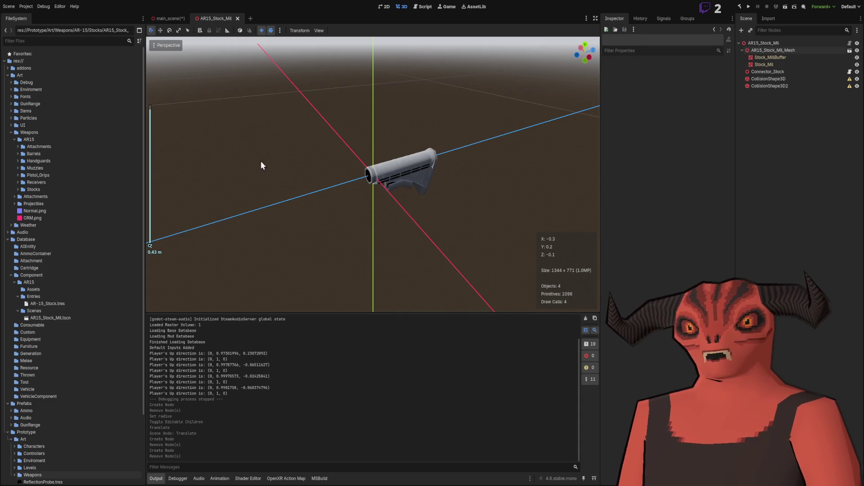
- Open AR15 Attachments > Stocks and select FA_AR15_Stock_Military_01.fbx
click(33, 146)
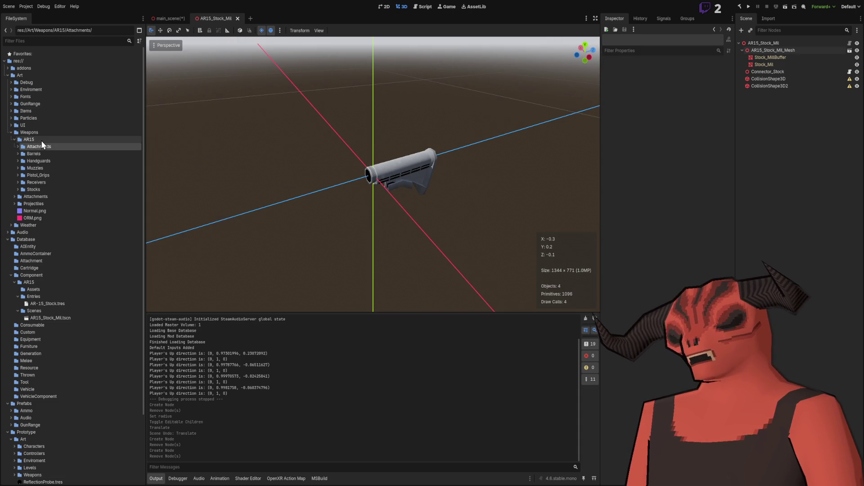
double_click(42, 142)
double_click(42, 142)
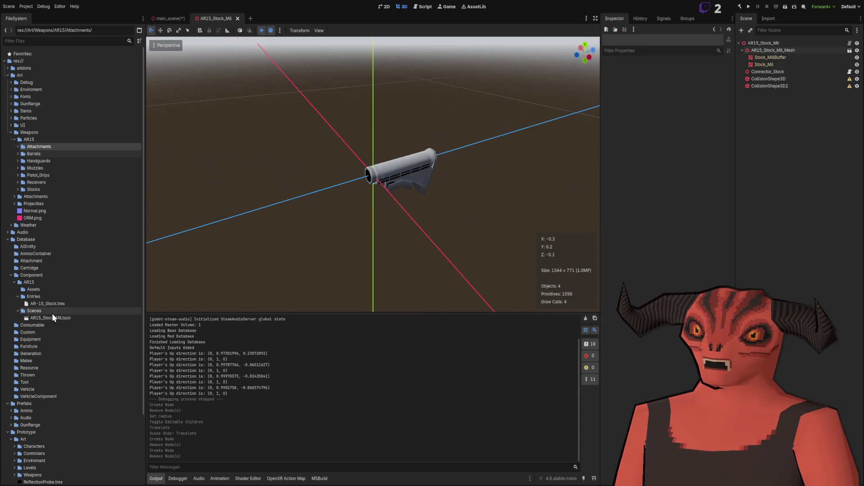
click(18, 147)
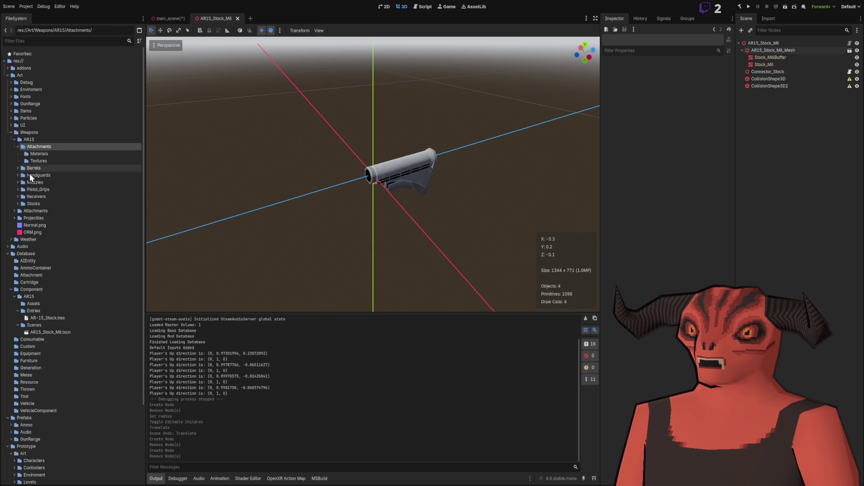
click(18, 204)
click(49, 227)
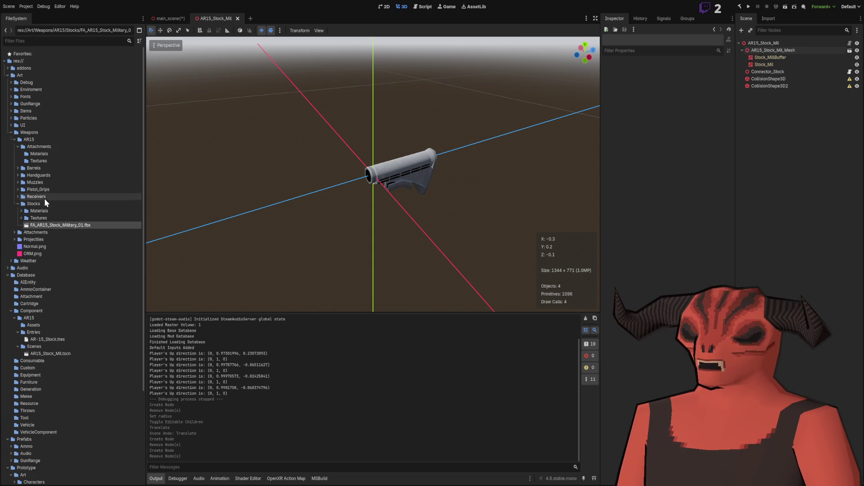
- Expand the Stocks Materials folder and select the FA_AR15_Stock_Military_01 material
click(21, 211)
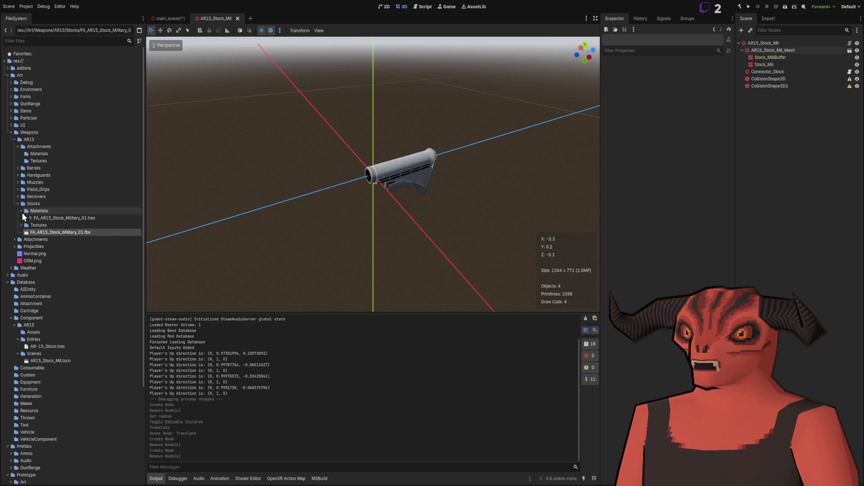
click(22, 212)
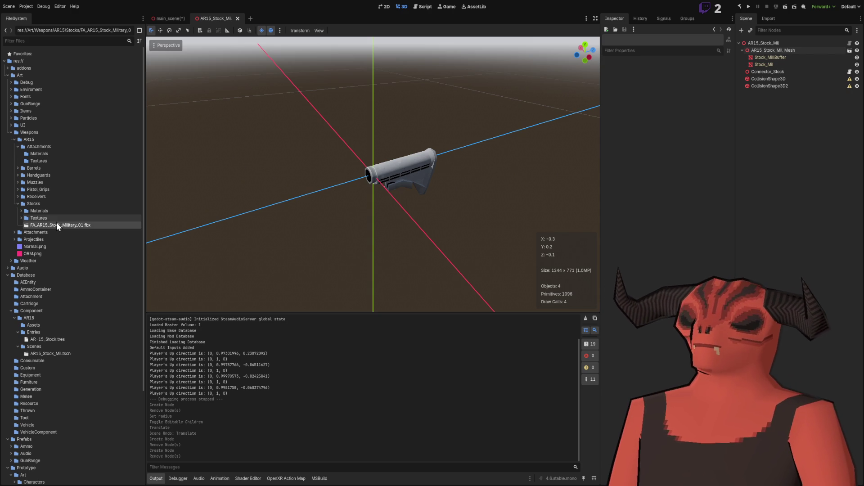
click(21, 212)
click(21, 211)
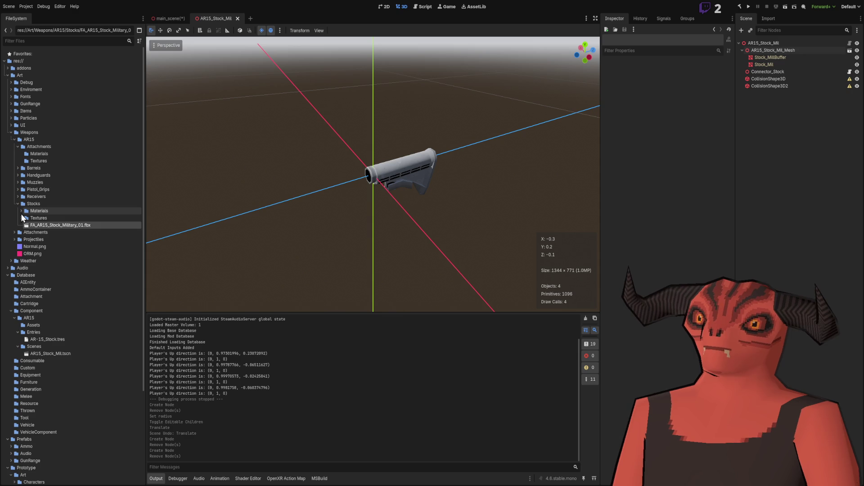
mouse_move(431, 157)
mouse_down()
mouse_move(280, 140)
mouse_move(435, 148)
mouse_up()
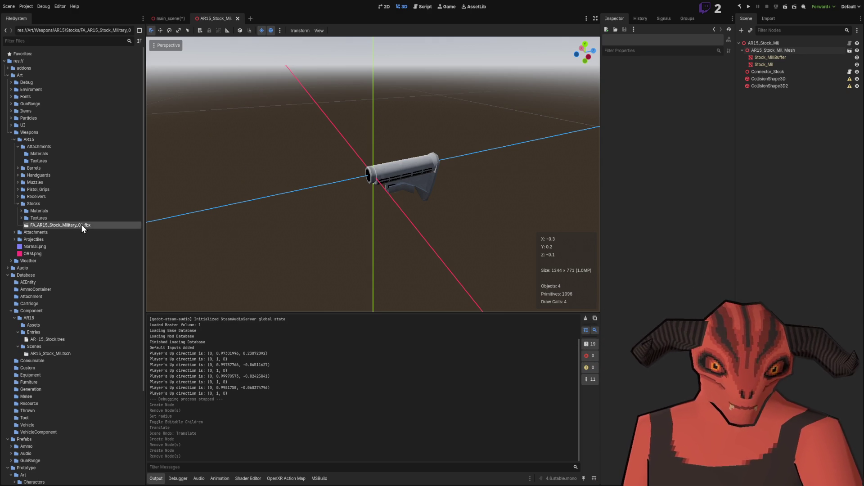
scroll(519, 137, up, 2)
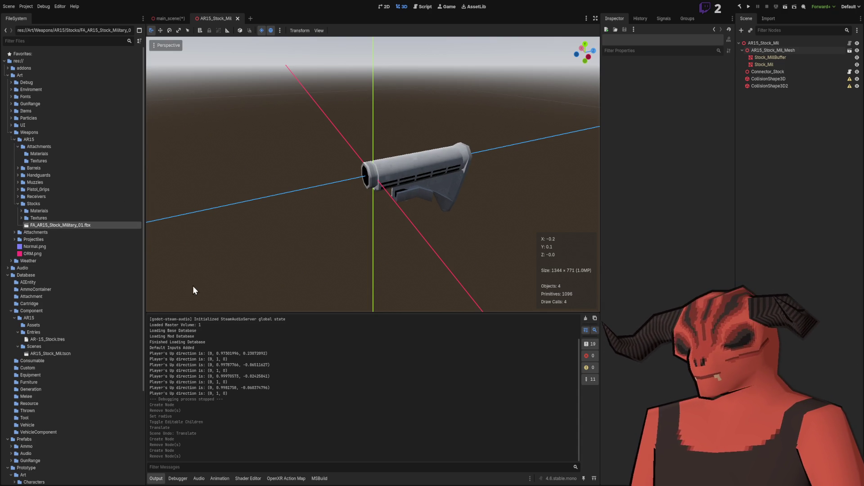
click(20, 210)
click(38, 219)
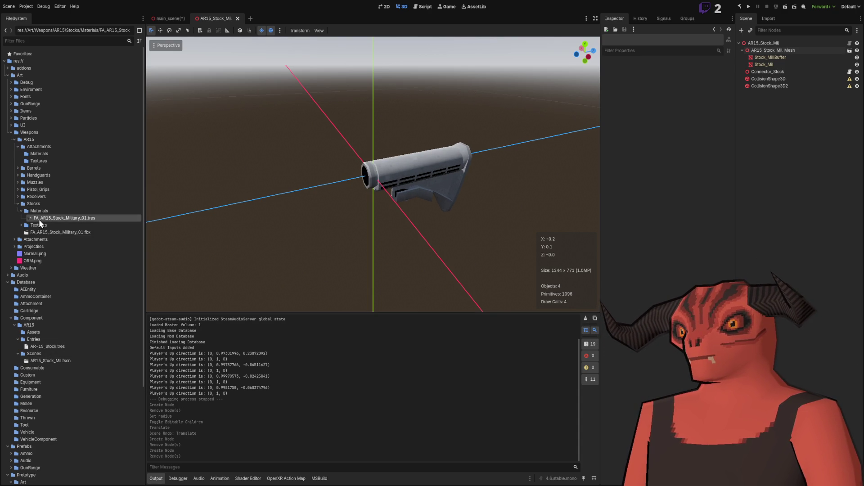
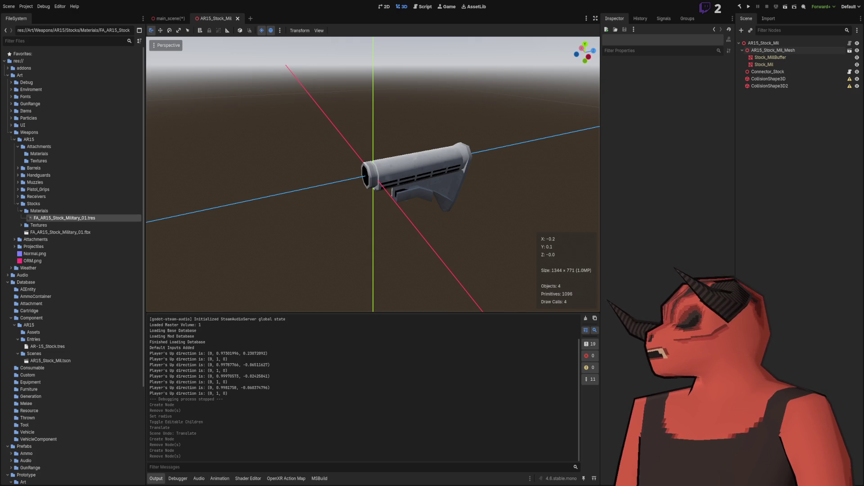
- Show Structure_Shader's Fragment graph in the Shader Editor with its Output node in view
click(248, 479)
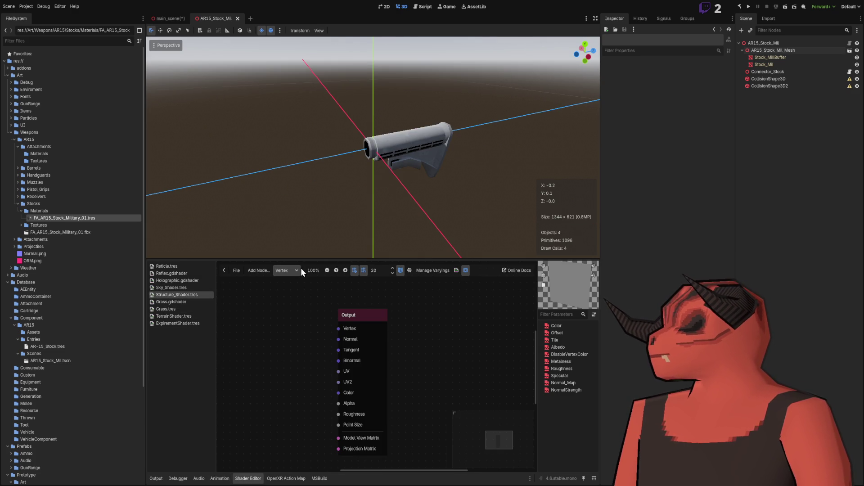
click(287, 270)
click(288, 291)
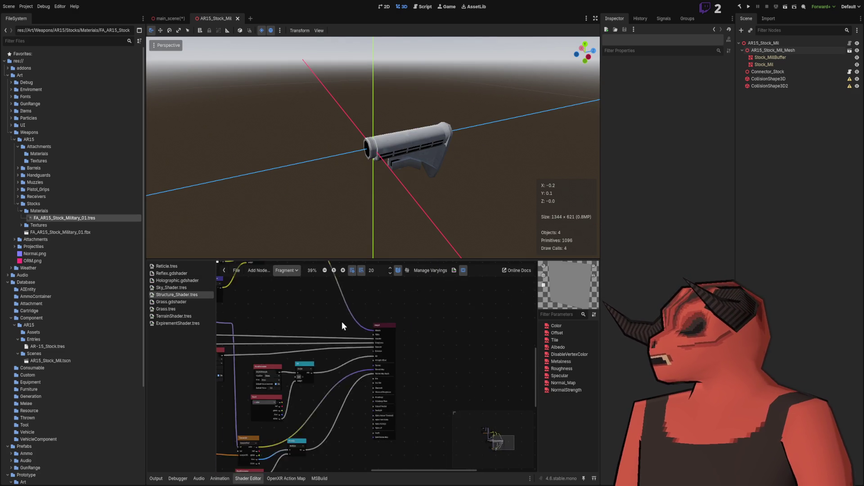
scroll(417, 350, up, 6)
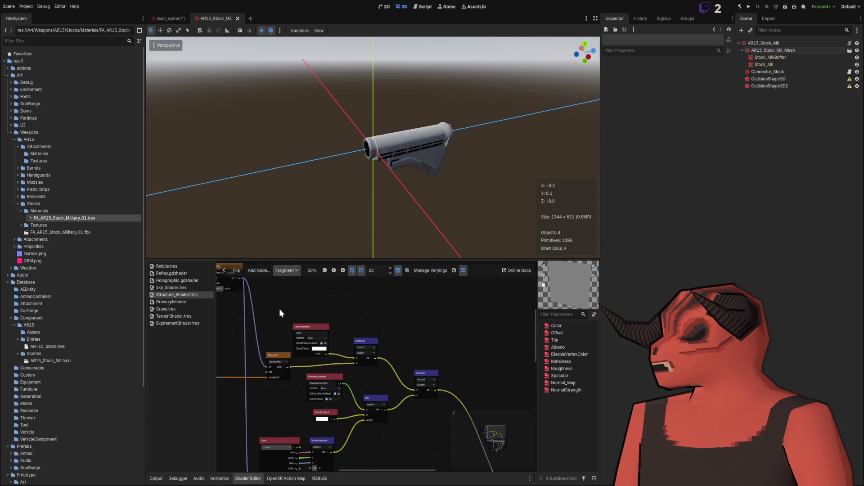
scroll(442, 407, down, 3)
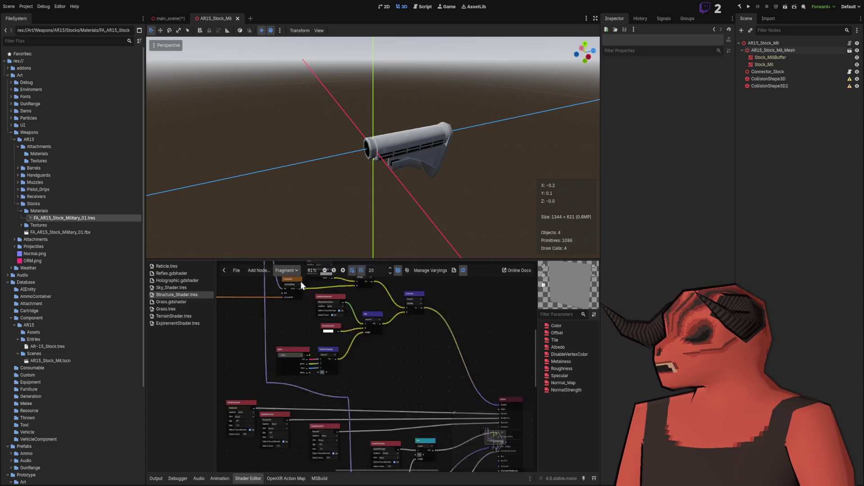
scroll(371, 344, up, 3)
scroll(321, 314, down, 1)
drag(321, 314, 410, 369)
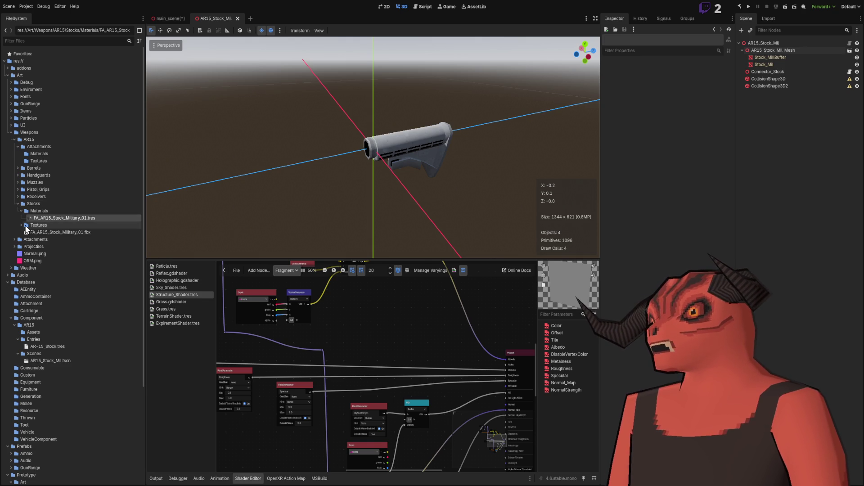
- Collapse the Stocks/Materials folder and select Database/Component/AR15/Assets
click(21, 211)
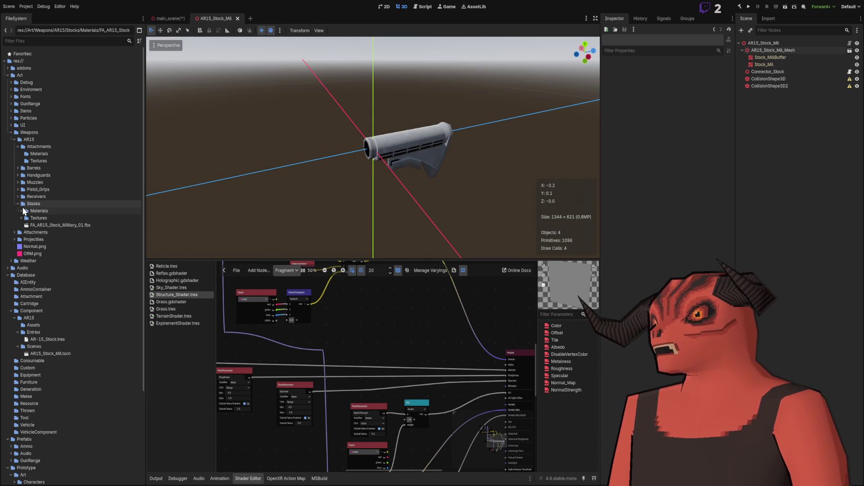
scroll(22, 207, down, 5)
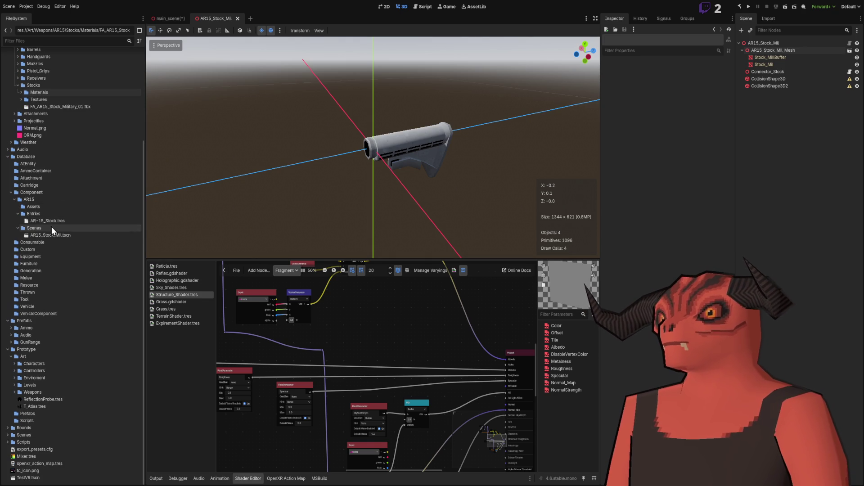
click(47, 207)
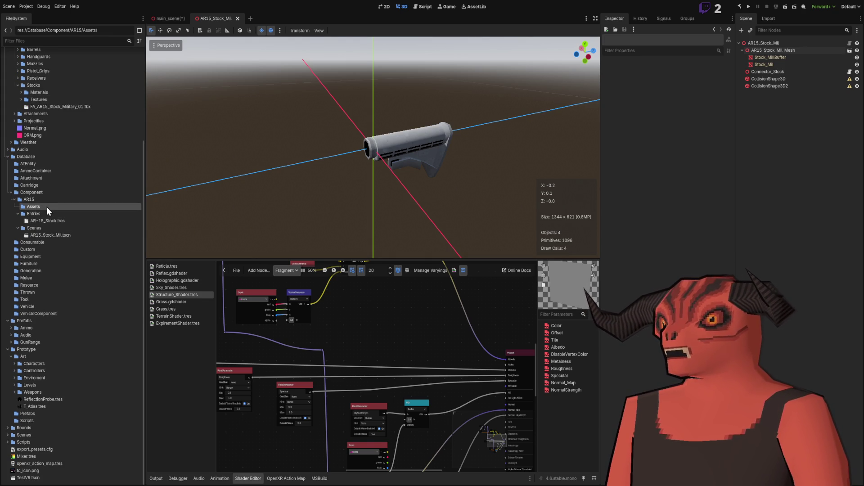
scroll(47, 207, up, 5)
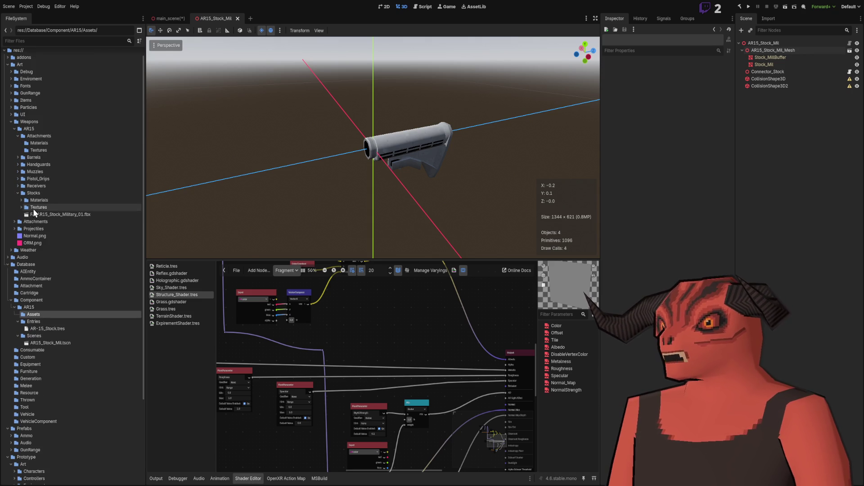
scroll(35, 193, down, 3)
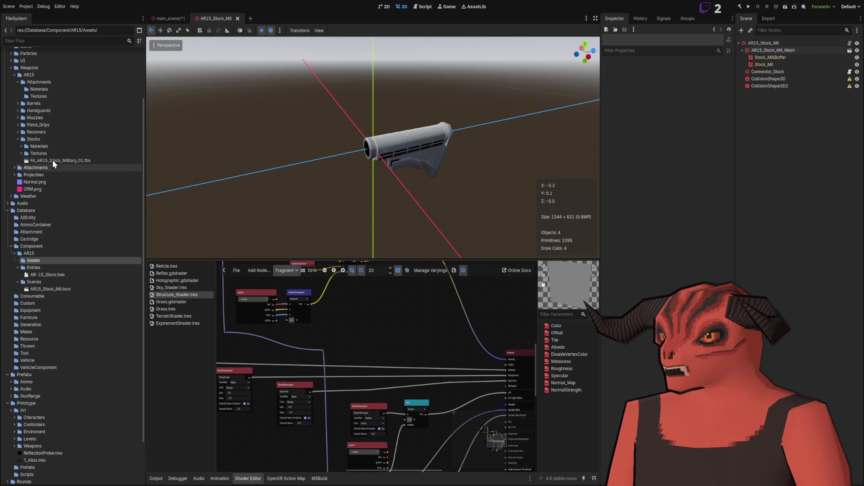
- Expand the Stocks/Textures and Receivers folders to review their files
click(21, 153)
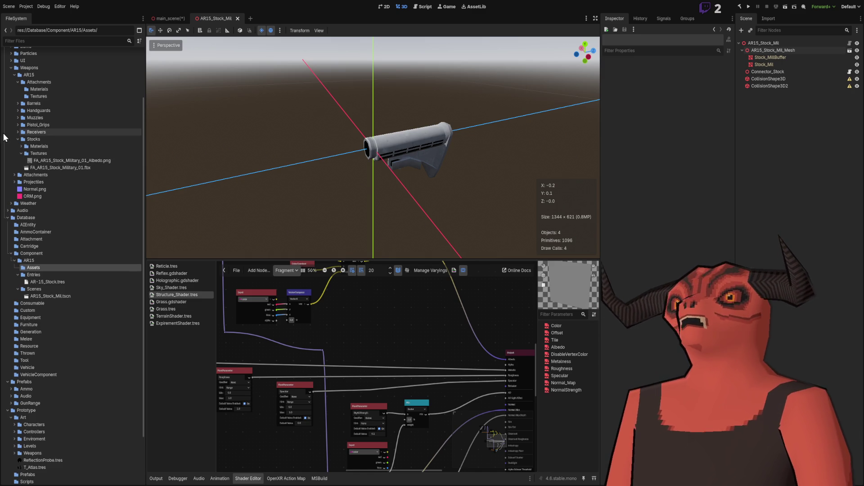
click(19, 133)
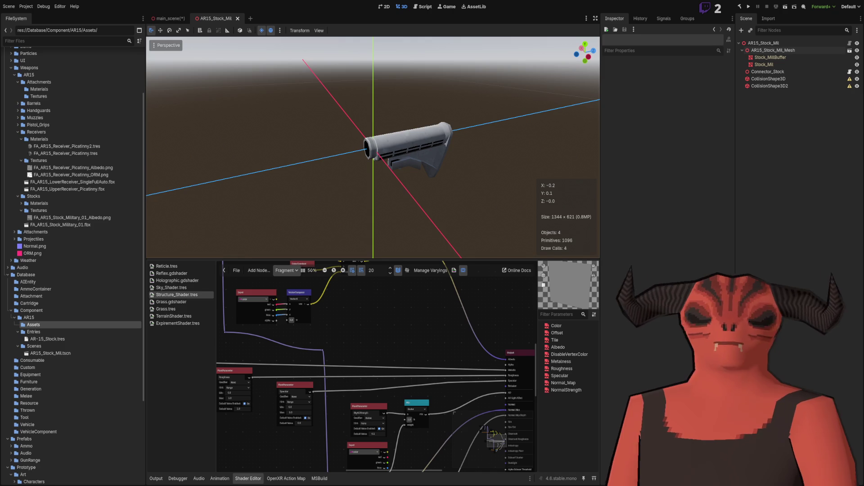
scroll(86, 261, down, 5)
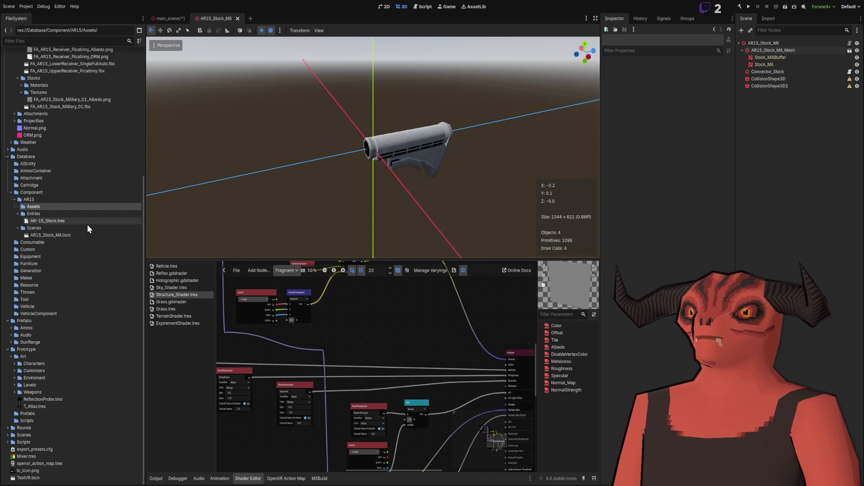
scroll(100, 200, up, 5)
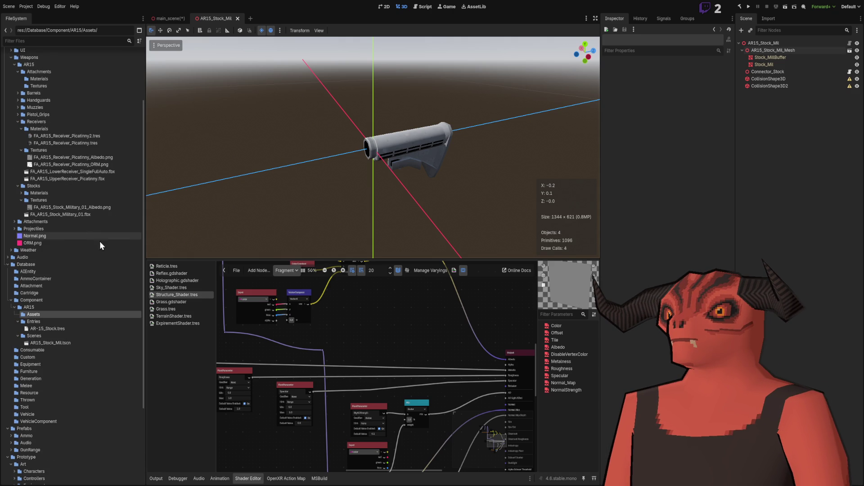
- Move Normal.png and ORM.png from the weapons art folder into Art/Debug
click(97, 242)
shift+click(77, 238)
scroll(41, 315, up, 4)
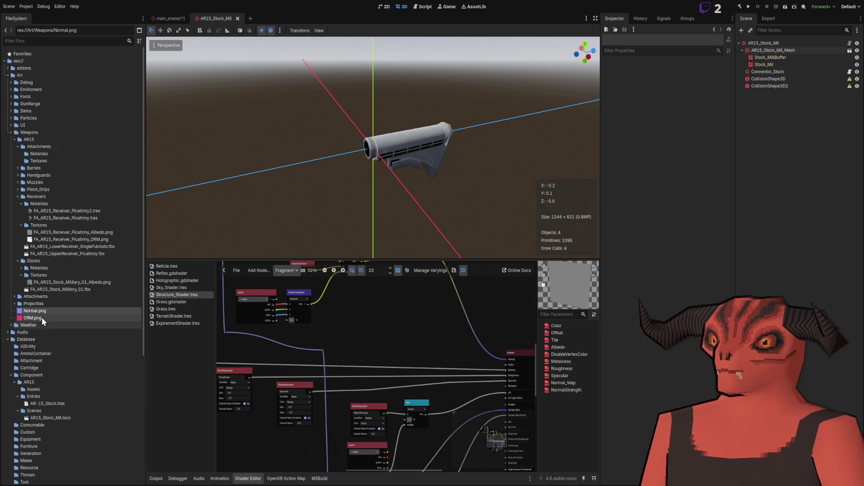
mouse_move(43, 309)
mouse_down()
mouse_move(35, 83)
mouse_move(449, 282)
mouse_up()
drag(404, 265, 69, 93)
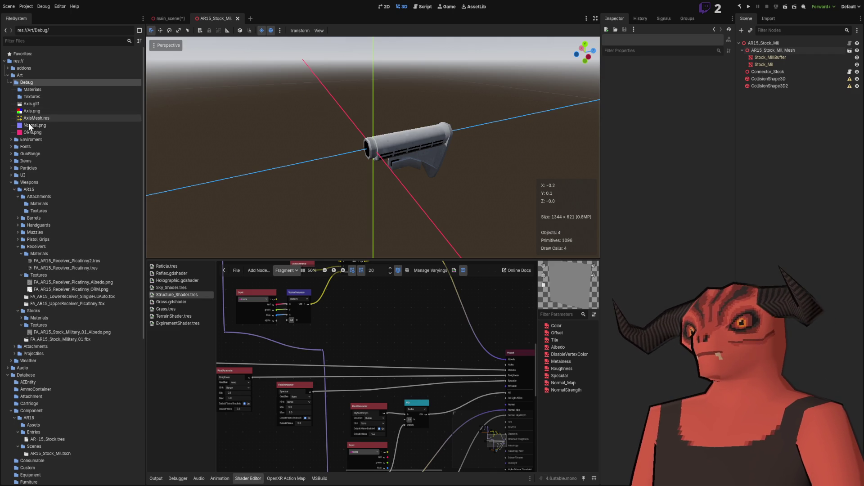
- Move Normal.png and ORM.png into Debug/Textures alongside Axis.png
click(29, 125)
shift+click(35, 131)
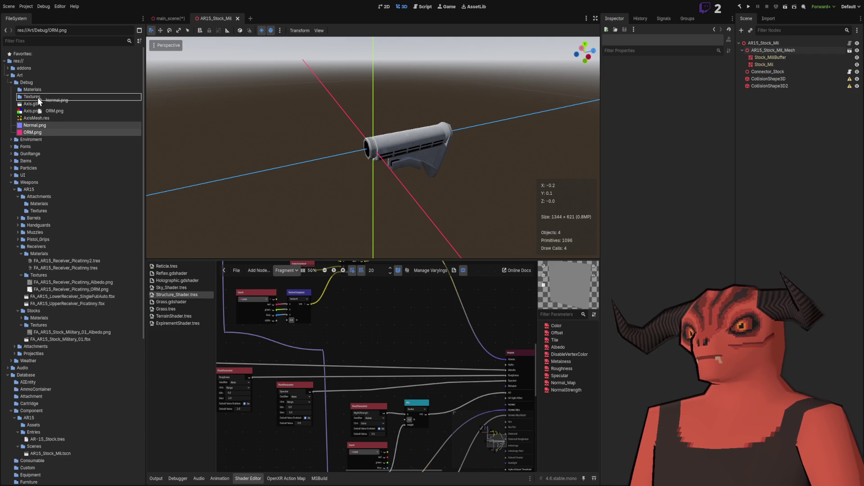
mouse_move(34, 125)
mouse_down()
mouse_move(42, 113)
mouse_move(35, 98)
mouse_up()
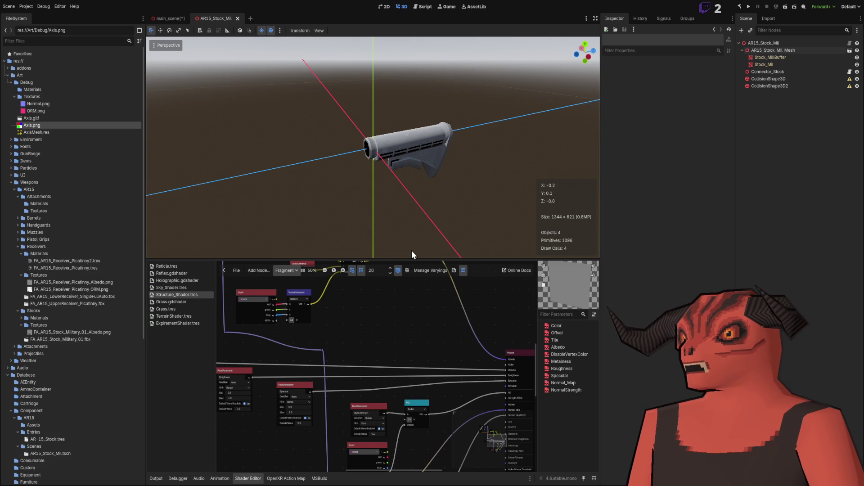
click(69, 131)
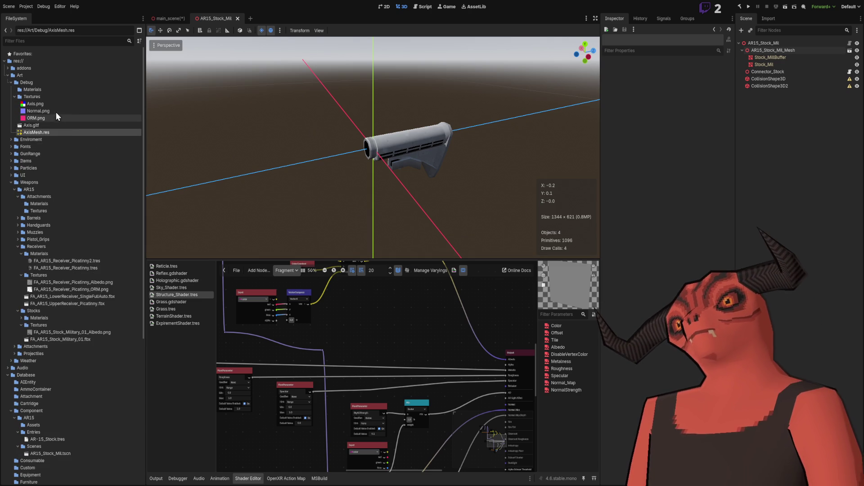
click(40, 104)
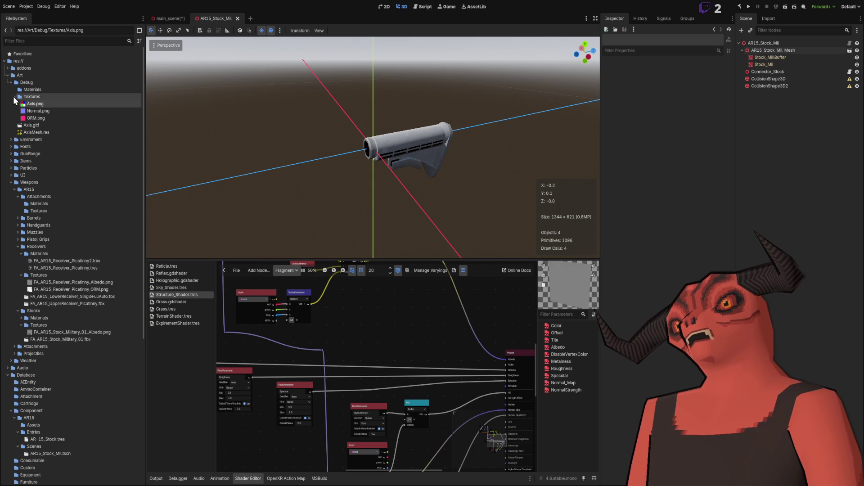
click(14, 97)
- Open Axis.gltf, then filter the file tree by 'axis' and clear the filter
double_click(30, 105)
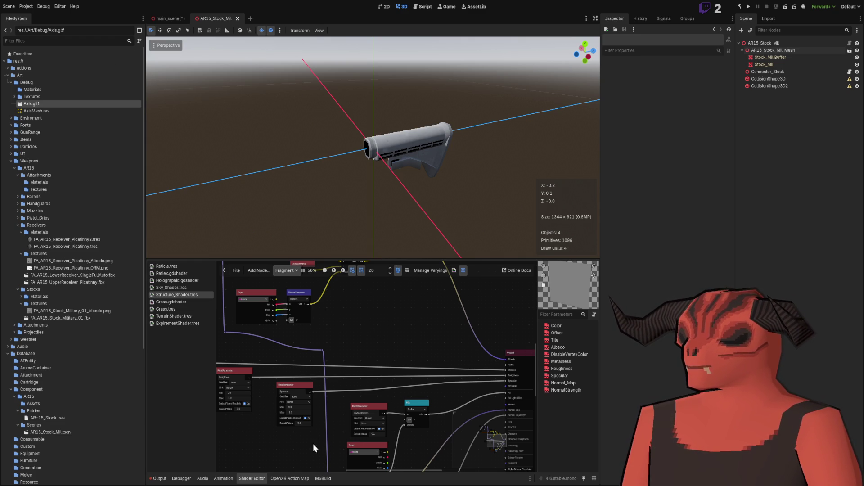
drag(355, 189, 324, 193)
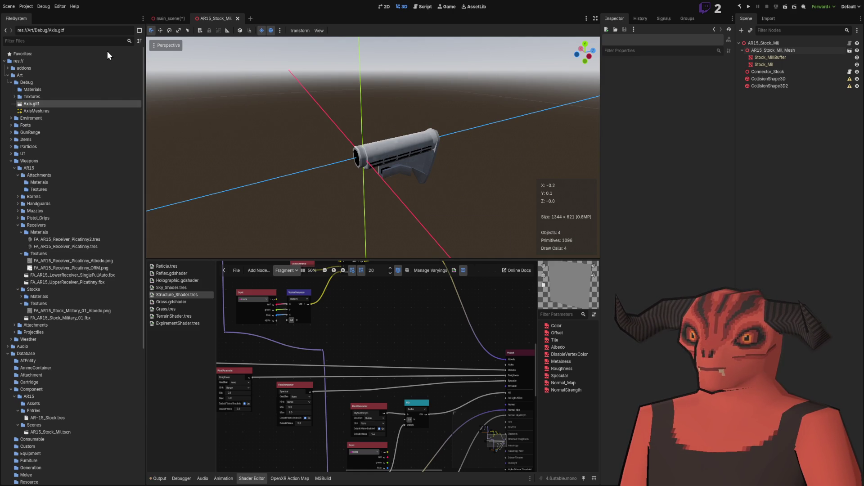
click(77, 41)
text(axis)
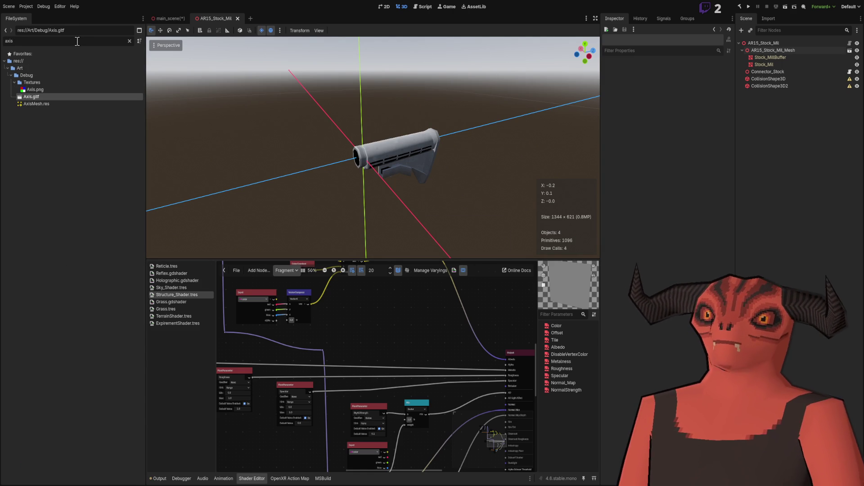
key(ctrl+a)
key(BackSpace)
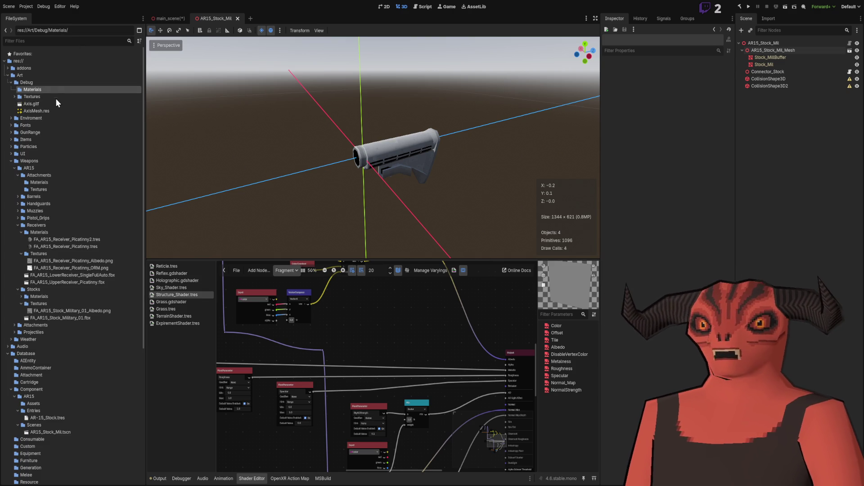
- Inspect the AxisMesh.res array mesh, then filter files by 'ax' and clear the filter
click(49, 110)
click(49, 104)
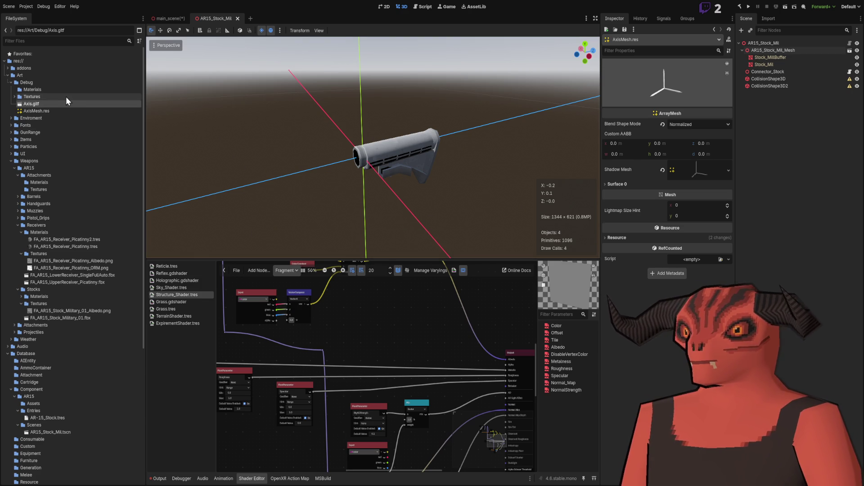
drag(450, 194, 18, 95)
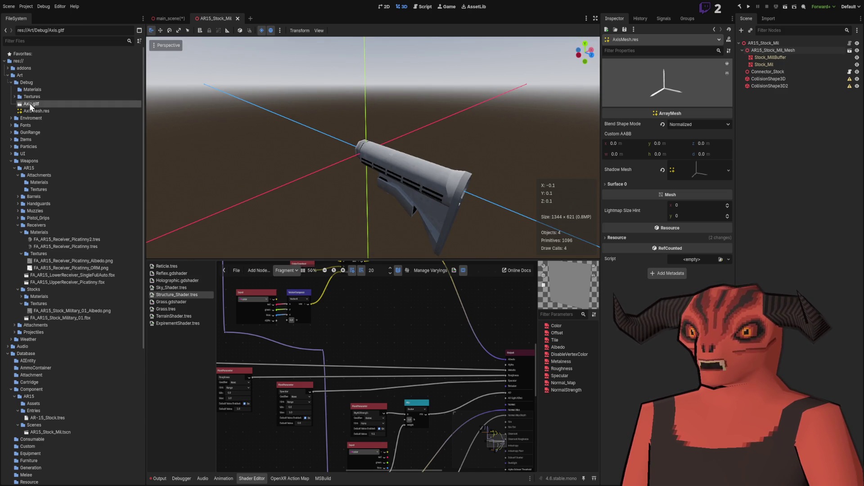
scroll(56, 367, down, 4)
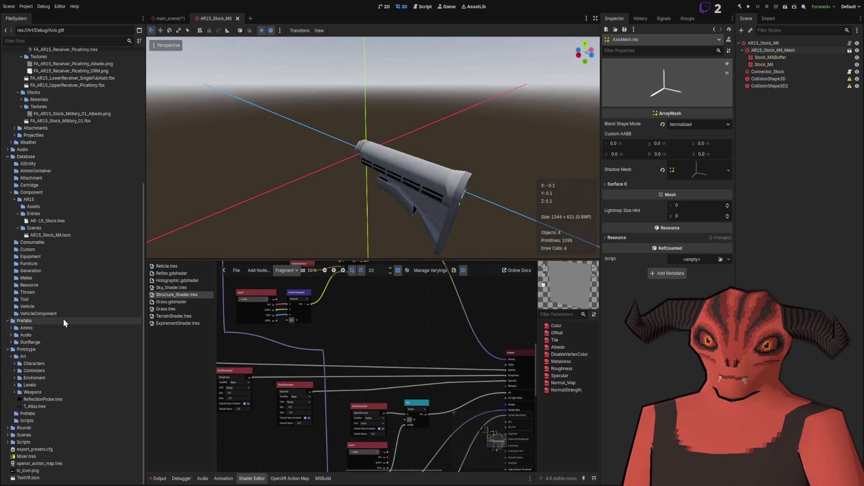
scroll(63, 319, up, 4)
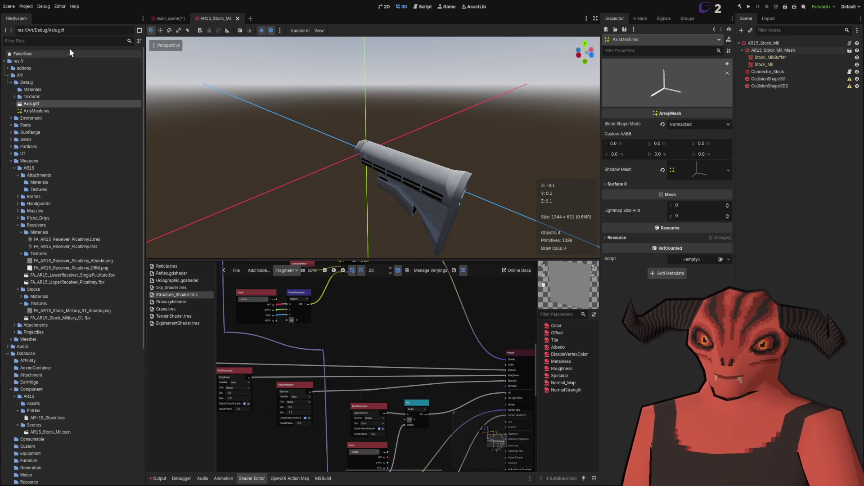
click(67, 42)
text(axi)
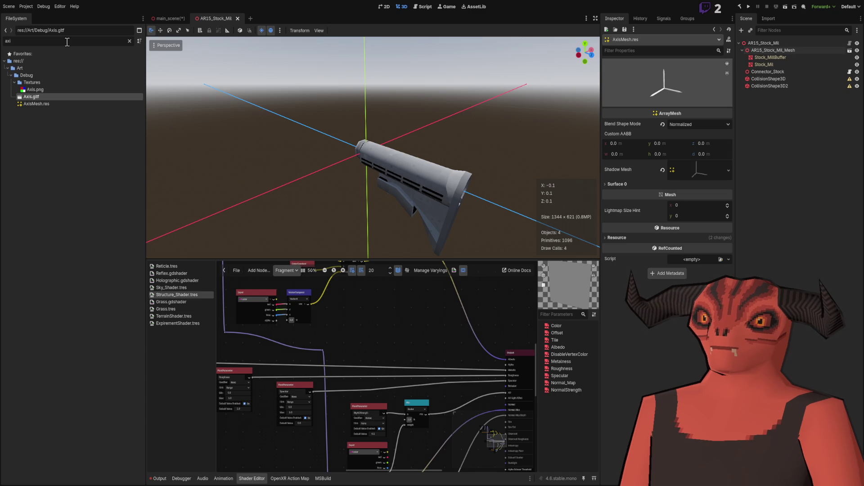
key(BackSpace)
key(BackSpace)
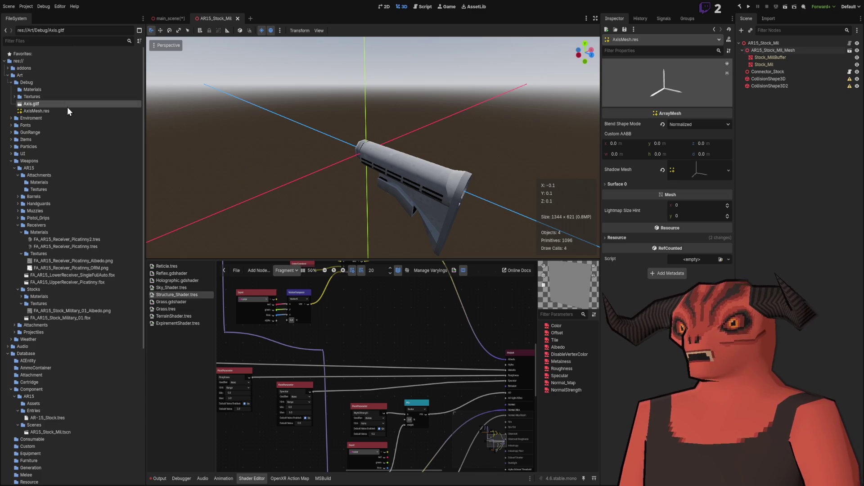
- Collapse the Prototype and Prefabs folders in the FileSystem dock
mouse_move(394, 217)
mouse_down()
mouse_move(360, 243)
mouse_move(207, 202)
mouse_move(226, 188)
mouse_move(394, 158)
mouse_move(351, 144)
mouse_up()
scroll(60, 331, down, 6)
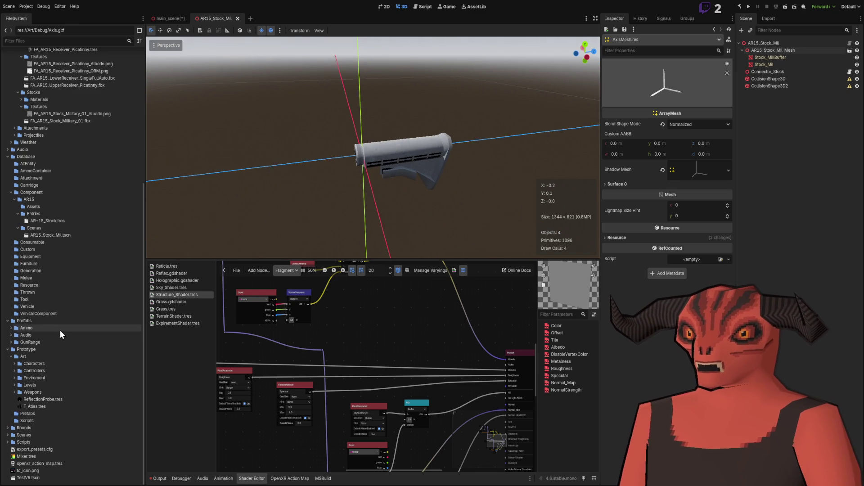
click(7, 349)
click(7, 392)
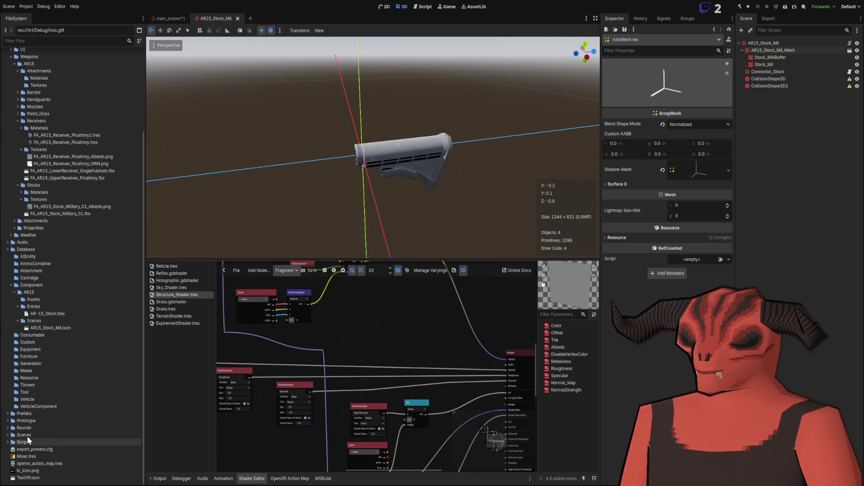
click(10, 66)
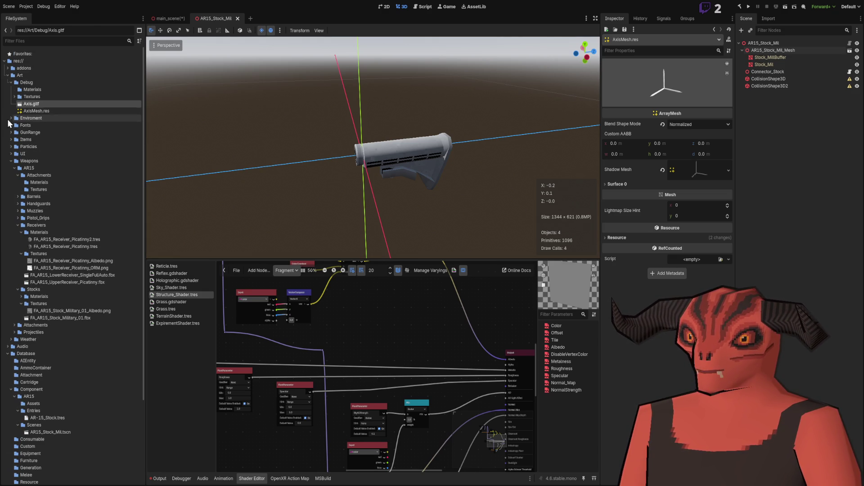
click(17, 139)
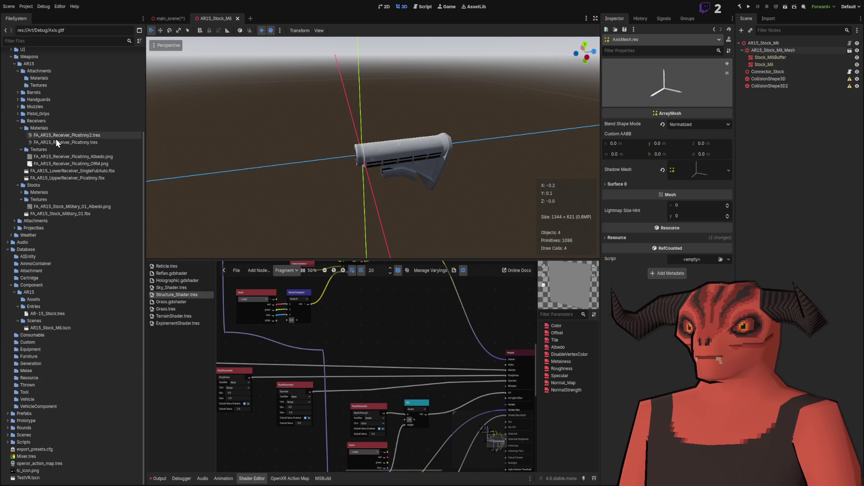
- Check FA_AR15_Stock_Military_01.fbx and its Albedo texture, then select Database/Component/AR15/Assets
click(70, 212)
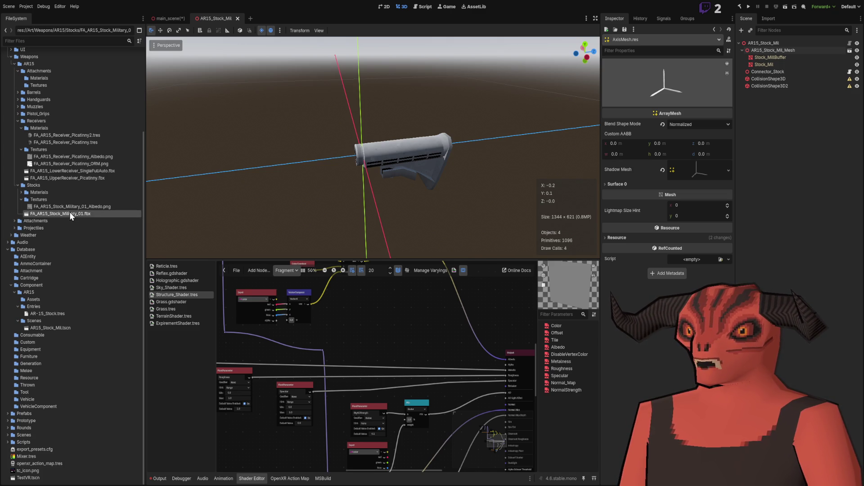
click(58, 207)
mouse_move(63, 209)
mouse_down()
mouse_move(34, 317)
mouse_move(82, 205)
mouse_up()
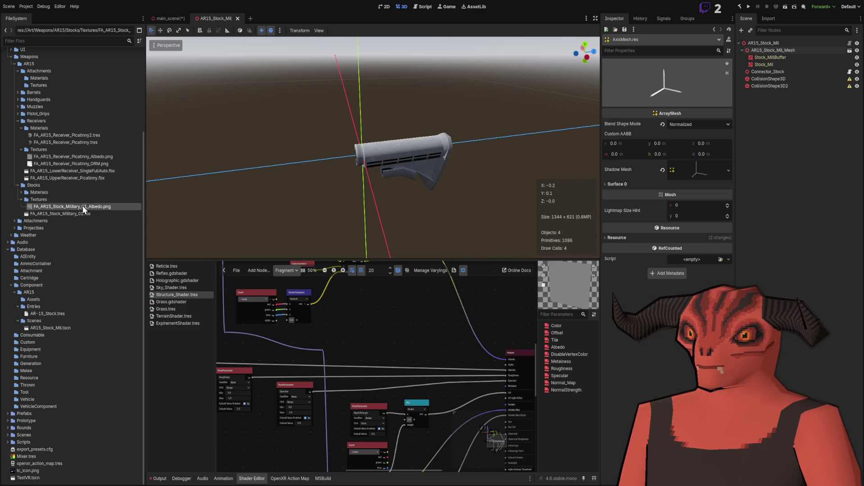
click(46, 299)
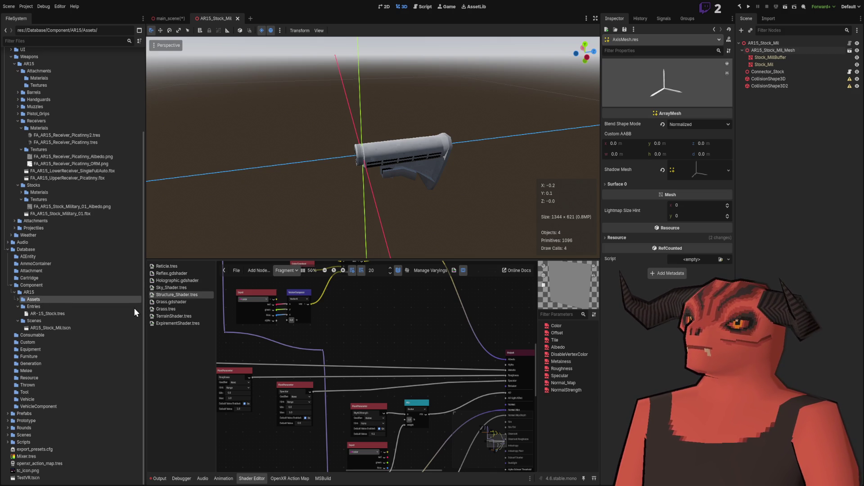
- Expand AR15/Assets to list Materials and Textures, then select the Component folder
click(18, 300)
click(25, 306)
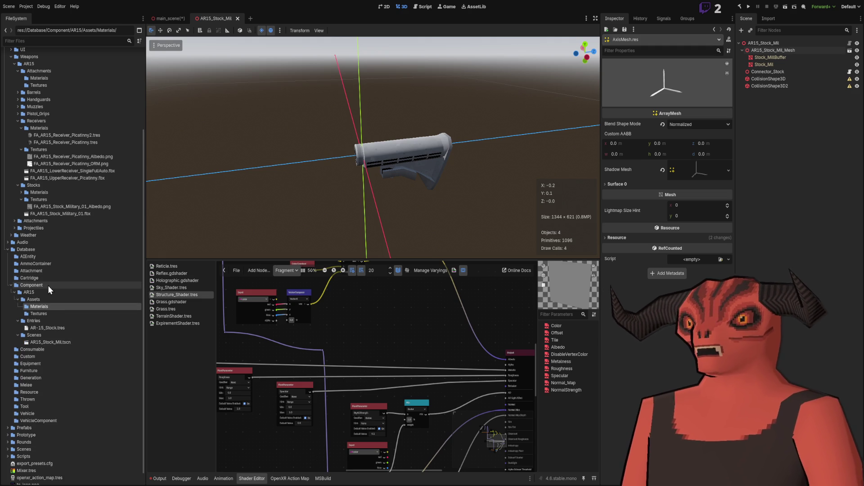
scroll(51, 285, down, 1)
click(34, 272)
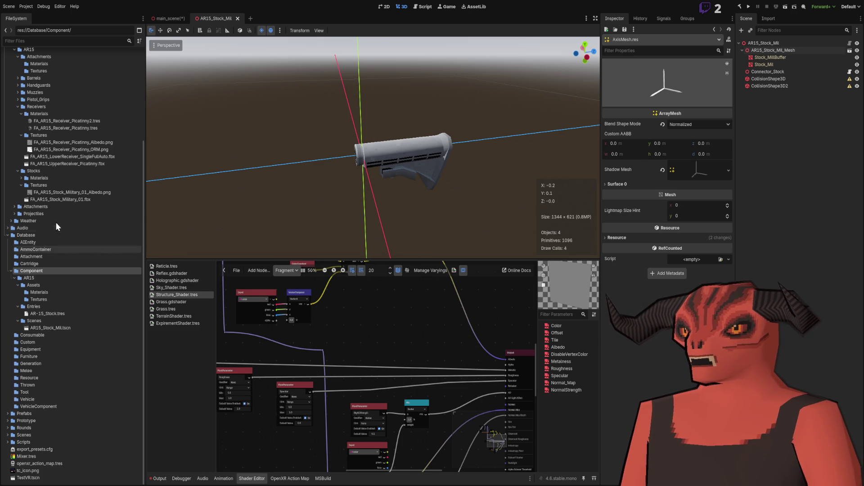
- Collapse the Items, Weapons and Component folders and select VehicleComponent
scroll(55, 220, up, 5)
scroll(63, 269, down, 5)
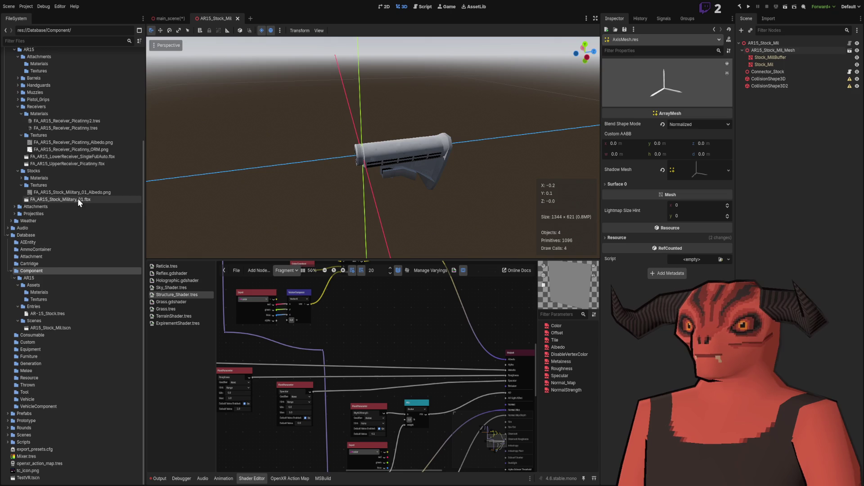
scroll(75, 197, up, 5)
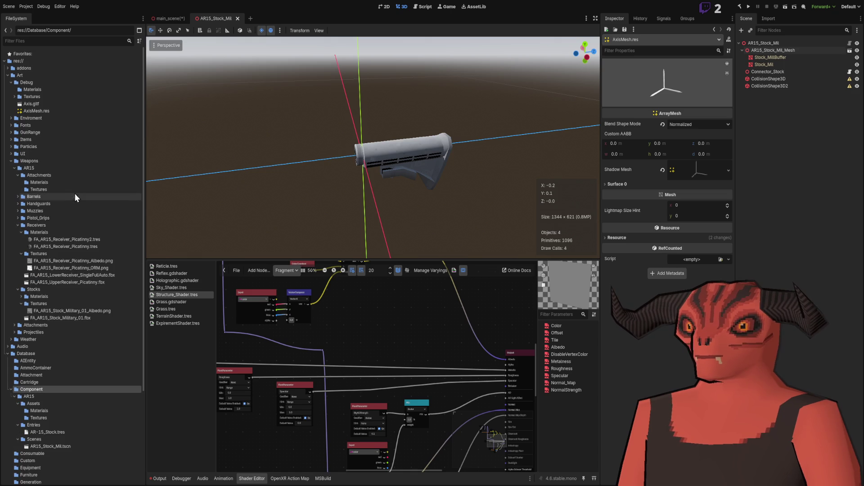
click(12, 141)
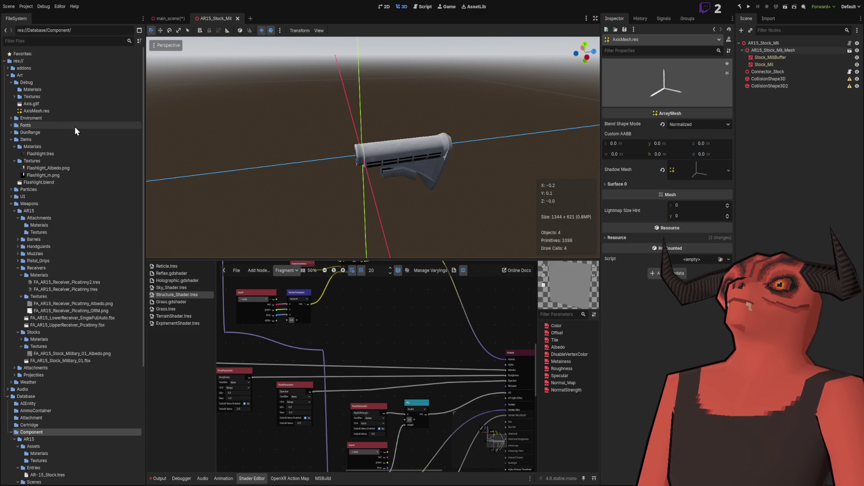
click(10, 139)
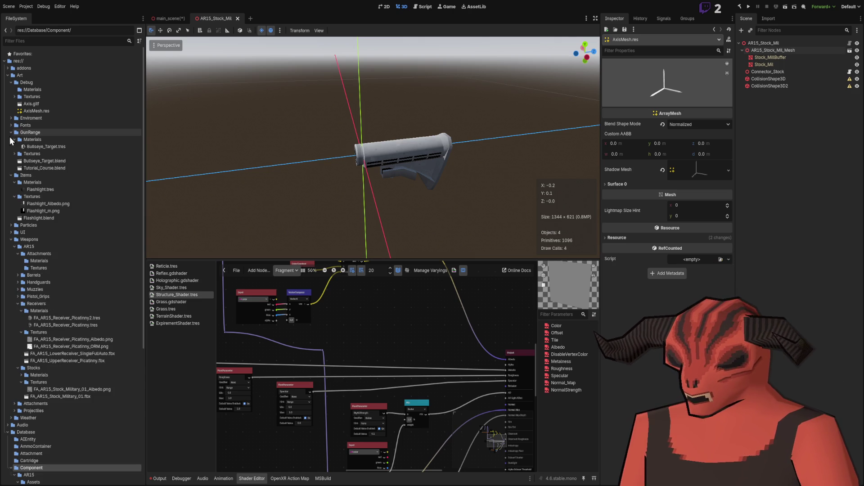
click(11, 160)
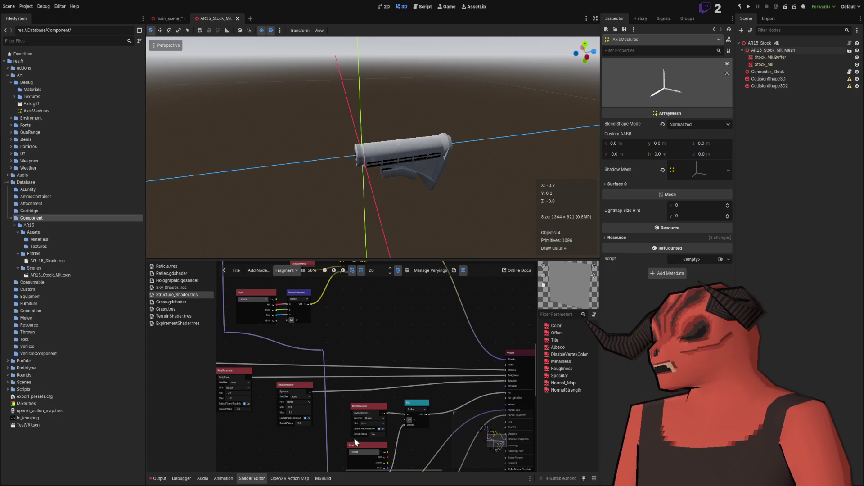
click(10, 218)
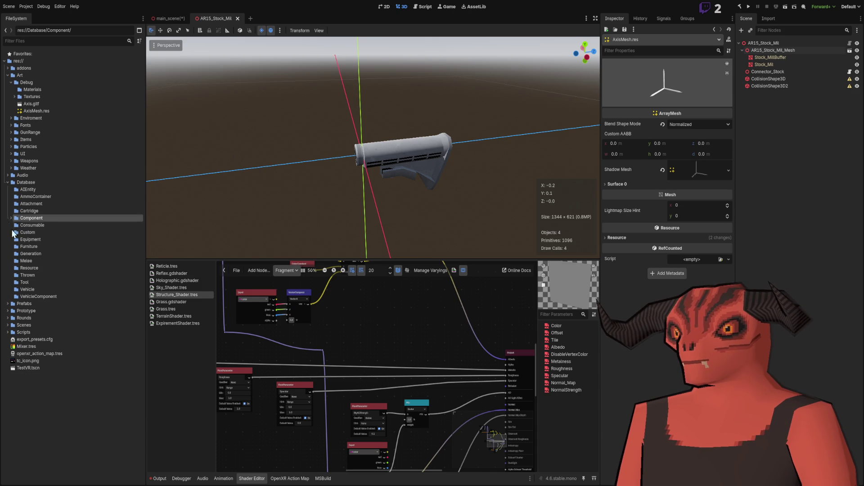
click(28, 295)
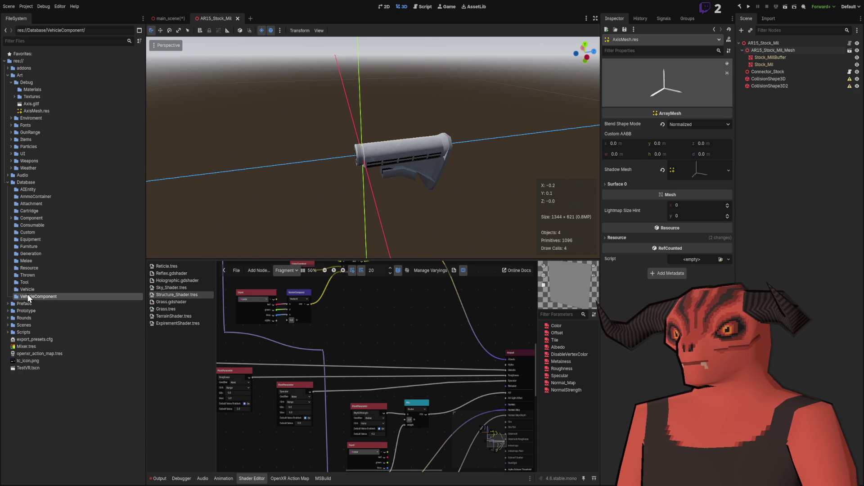
- In Visual Studio, open DbCategory.cs with the cursor after the Resource = 14 entry
key(alt+Tab)
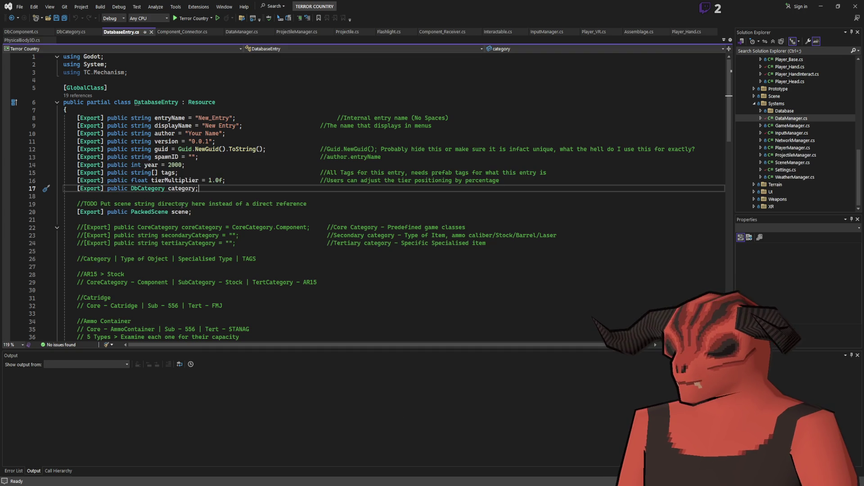
click(71, 31)
scroll(357, 208, down, 9)
scroll(356, 208, up, 4)
click(389, 197)
- Add the comment '//Impact Particles? // Explosions, Bullet Impacts,' on a new line below Resource = 14
key(Return)
key(Return)
text(//Pa)
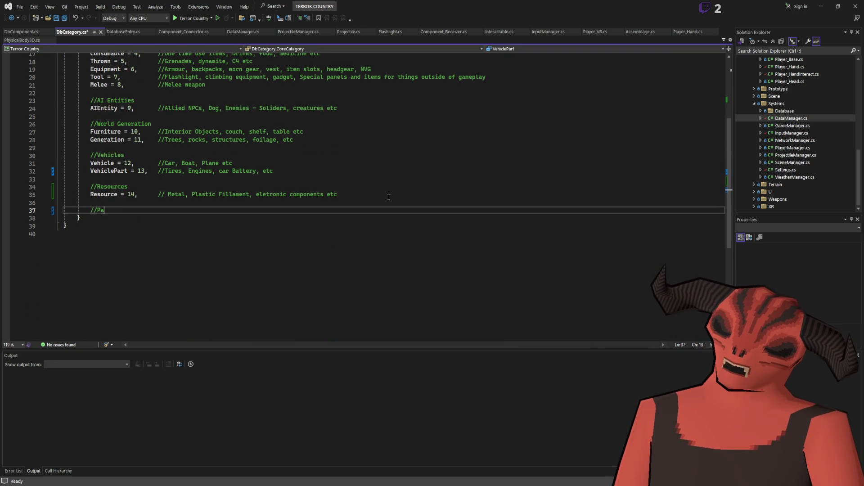
key(BackSpace)
key(BackSpace)
text(Impact )
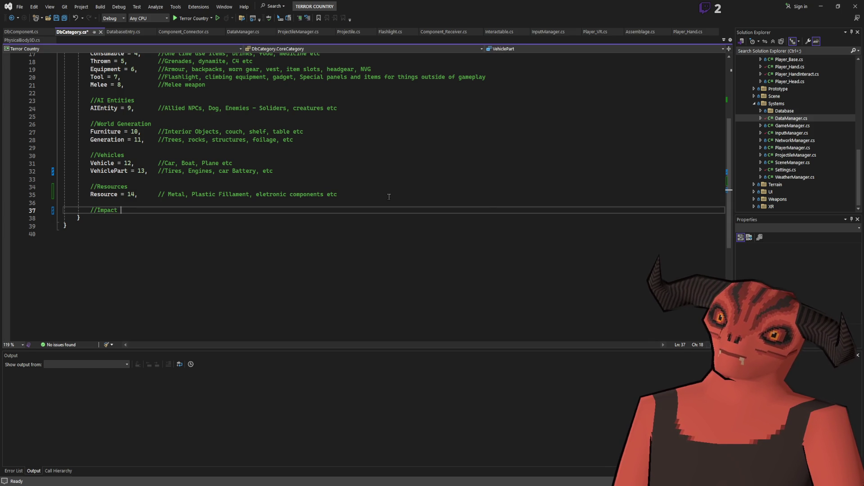
text(Particles? )
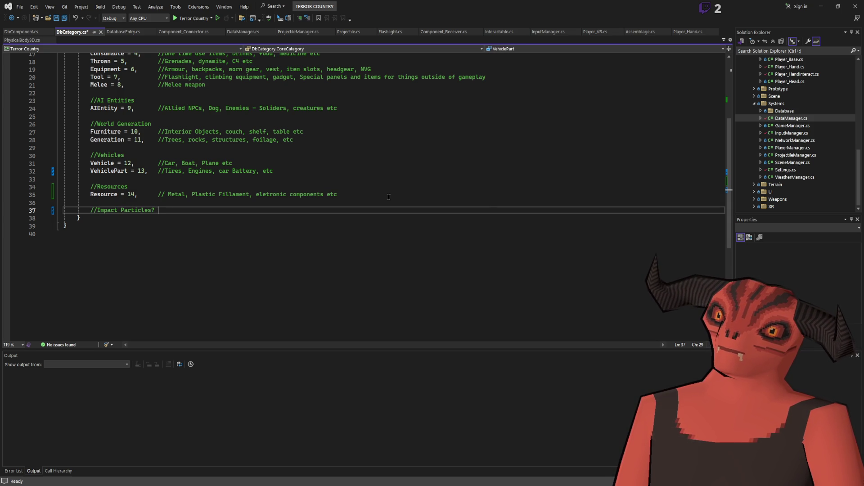
text(// Explosions, Bullet Impacts,)
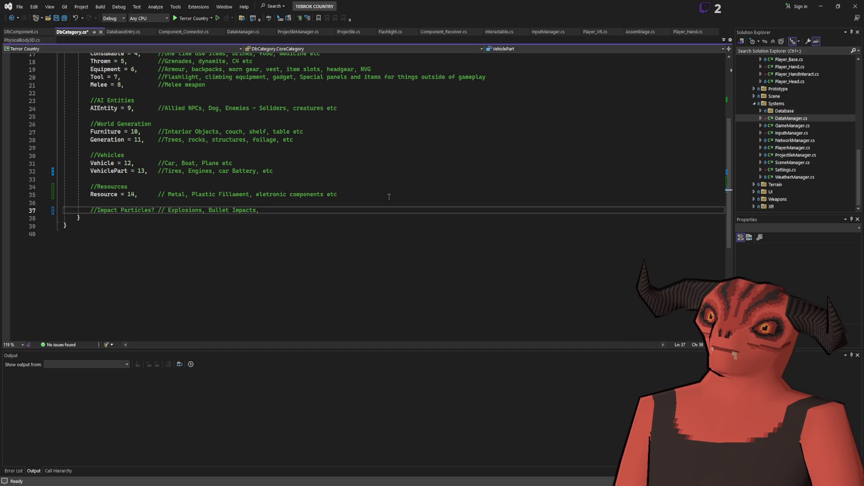
scroll(389, 197, up, 4)
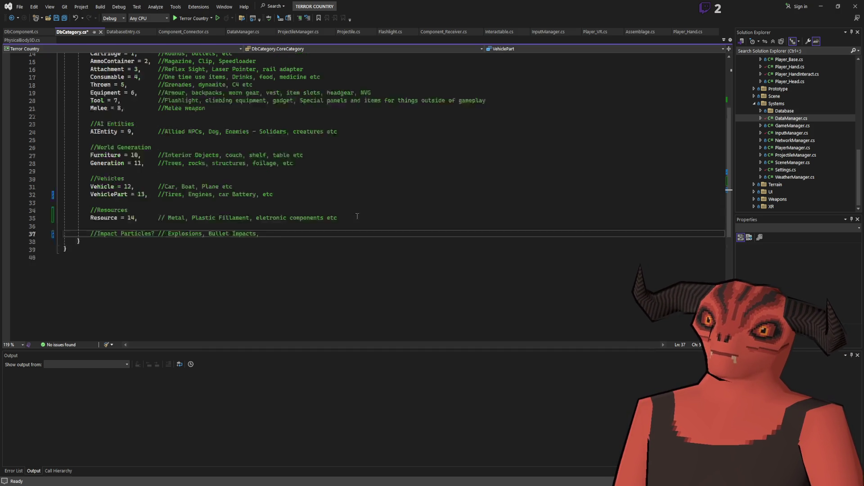
scroll(177, 258, down, 2)
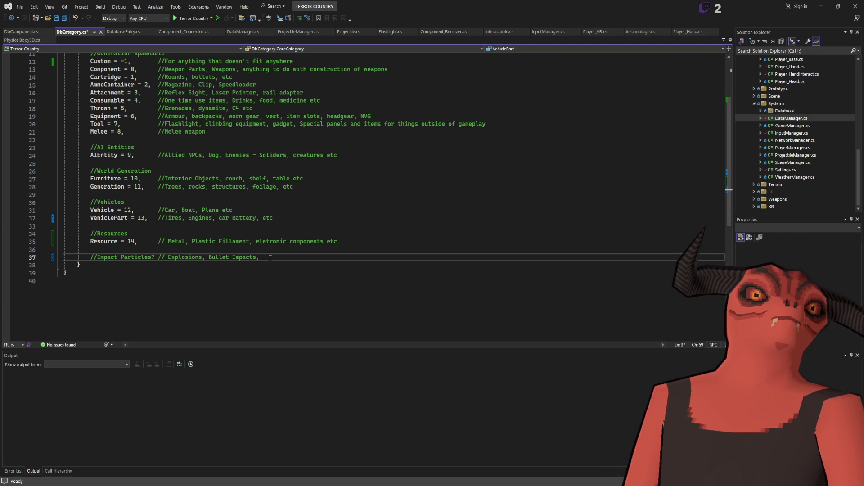
scroll(288, 263, up, 4)
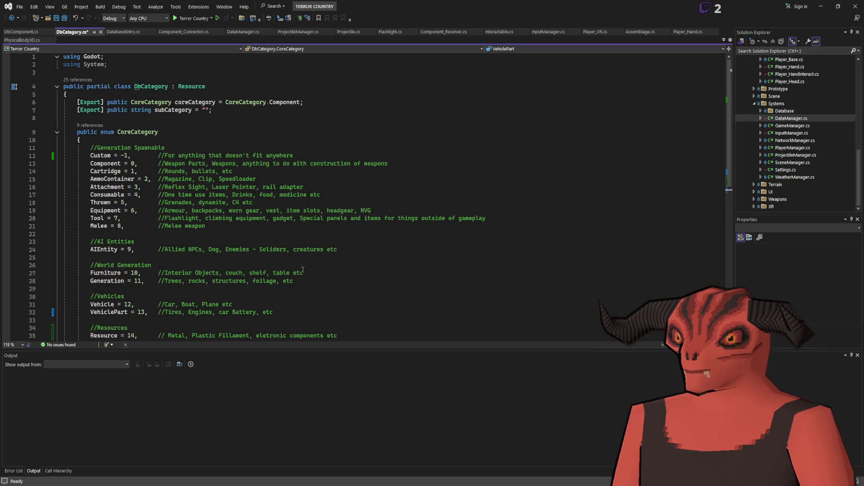
- Save DbCategory.cs, trim the comment to '//Impact' and tab-align its Explosions, Bullet Impacts note
scroll(303, 269, down, 6)
key(ctrl+s)
double_click(122, 189)
key(BackSpace)
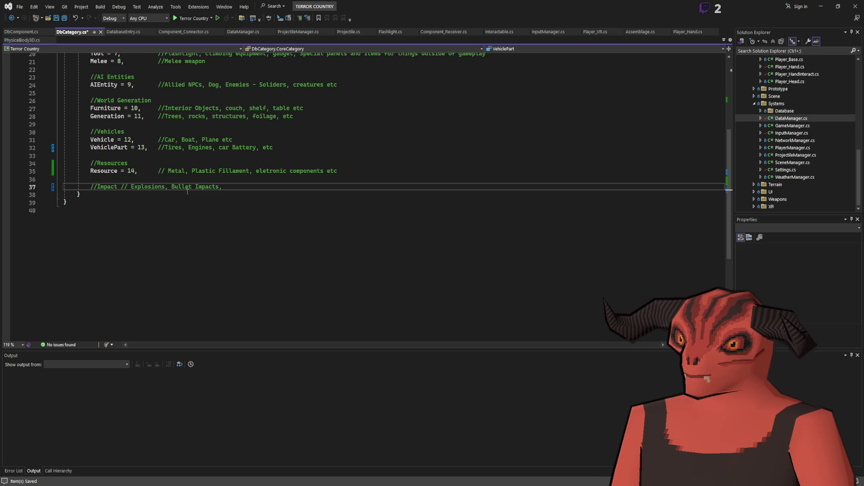
key(Tab)
key(Tab)
key(Tab)
scroll(187, 192, up, 5)
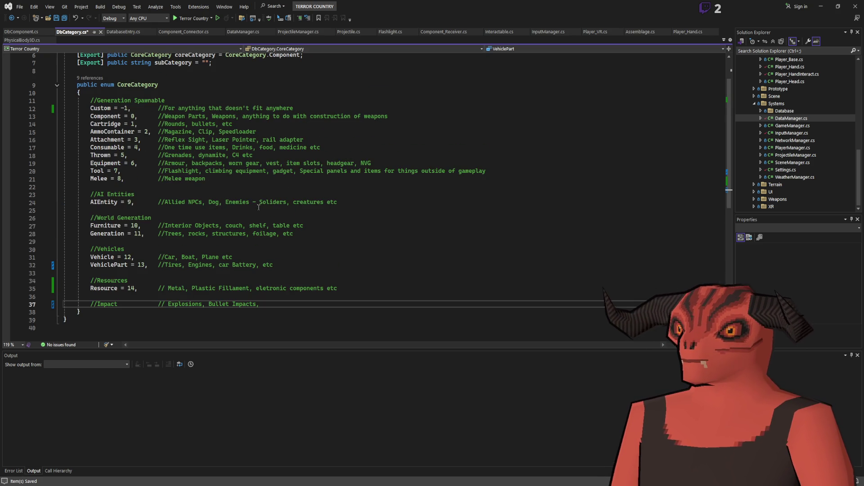
scroll(149, 250, down, 1)
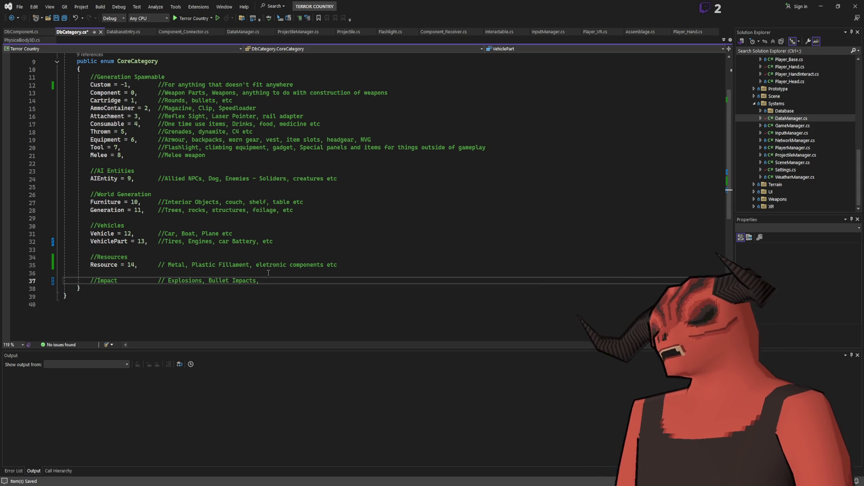
scroll(267, 266, up, 2)
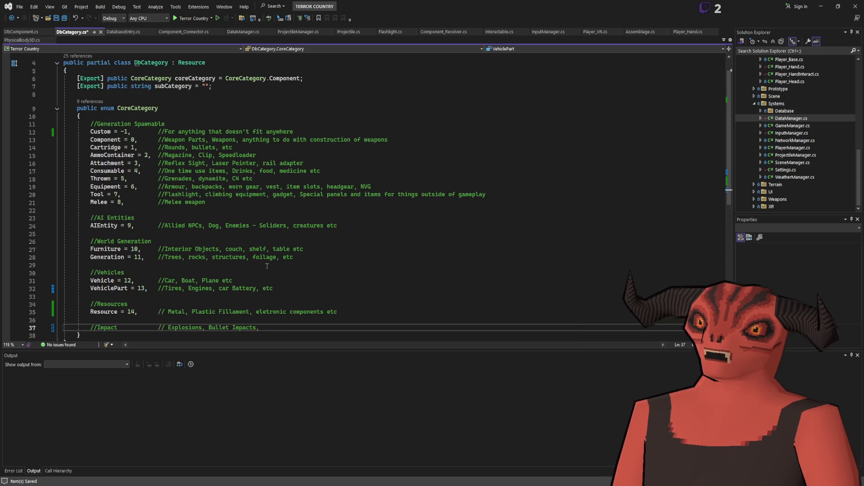
scroll(267, 266, down, 2)
drag(91, 280, 270, 278)
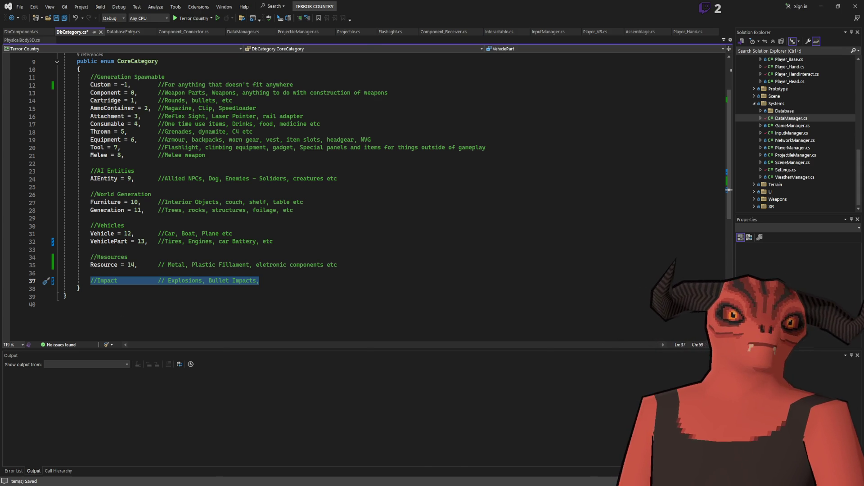
key(alt+Tab)
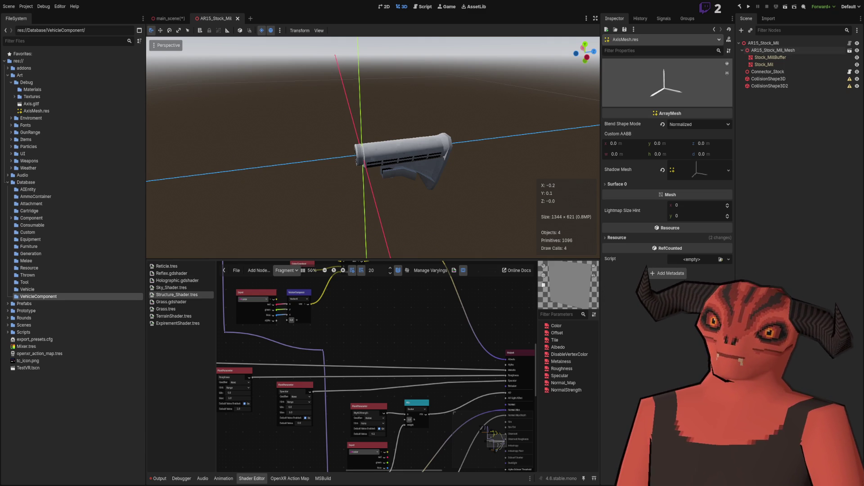
key(alt+Tab)
drag(260, 281, 92, 284)
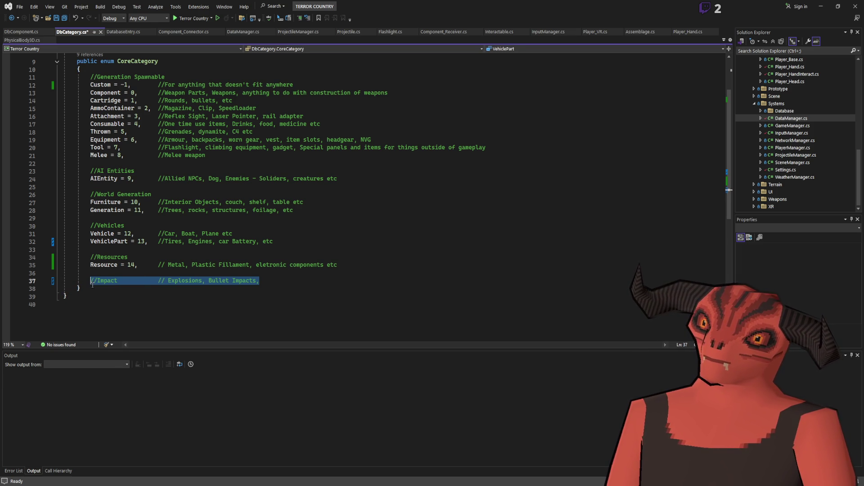
click(282, 285)
- Add '//Audio' below Impact, noting 'Gun Fire Sounds, Interaction Sounds, Enviromental sounds like weather and birds etc'
key(Return)
text(//Audio)
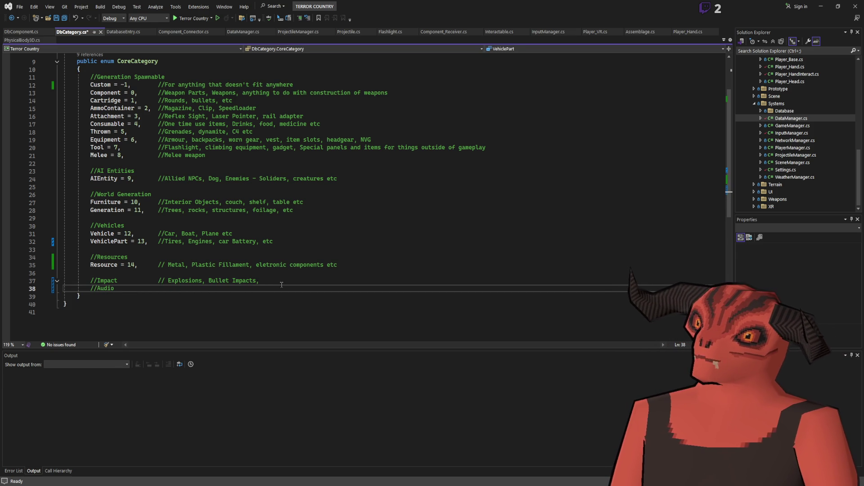
key(Tab)
text(// Gun Fire Sounds, Interaction Sounds)
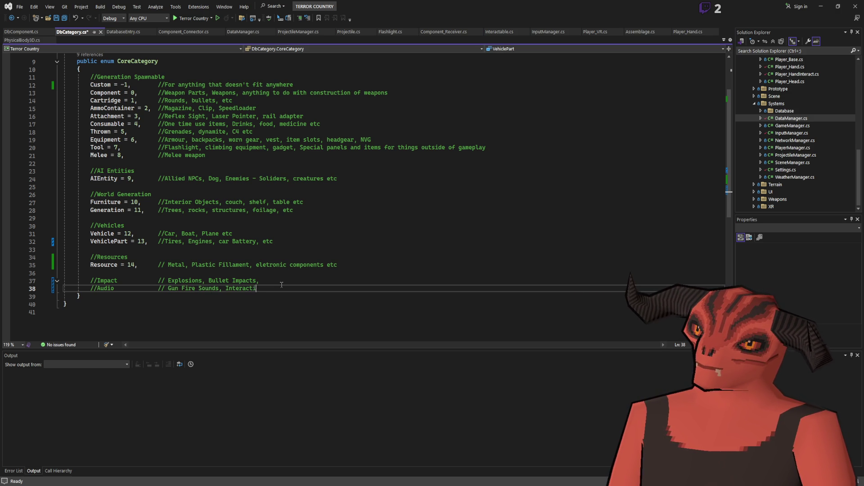
text(, )
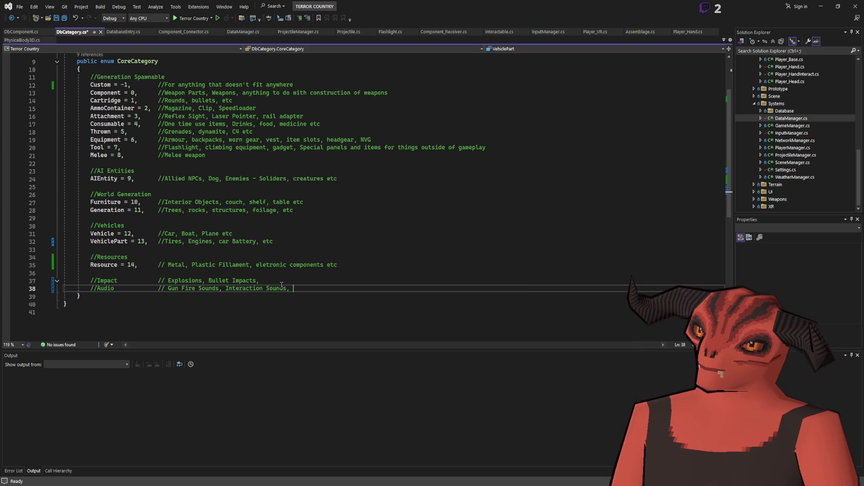
text(Enviromental)
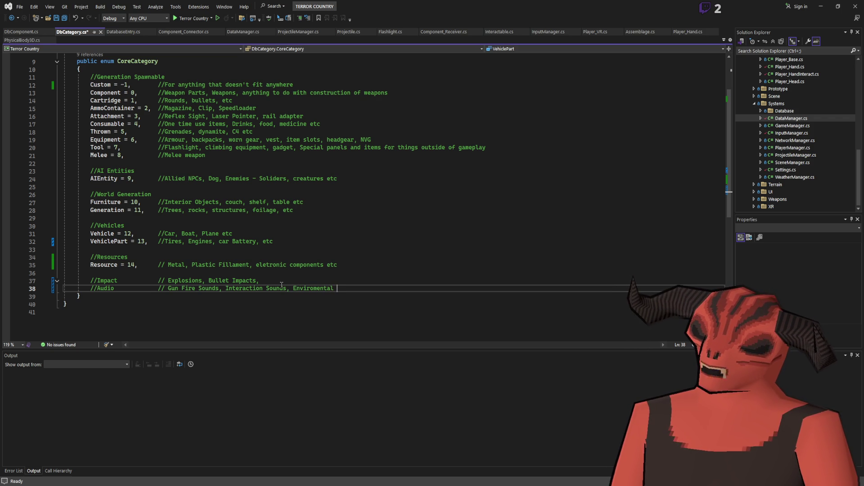
text(sounds like weather and birds etc)
scroll(221, 259, up, 2)
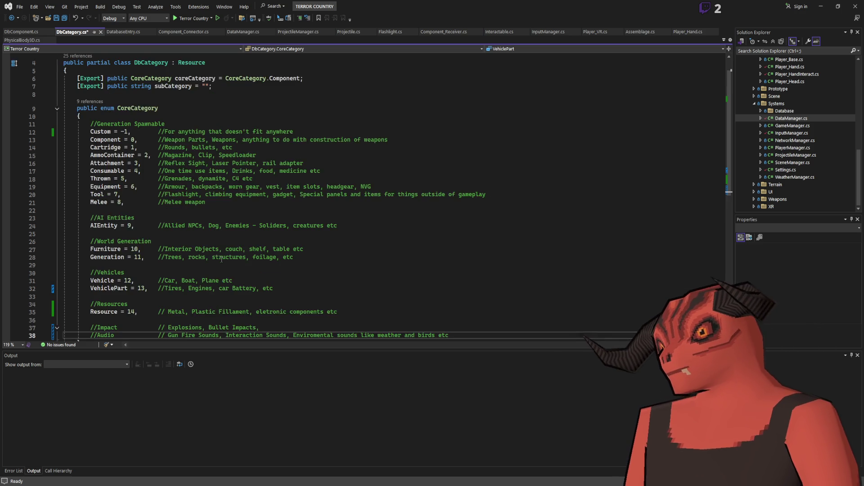
scroll(222, 260, up, 1)
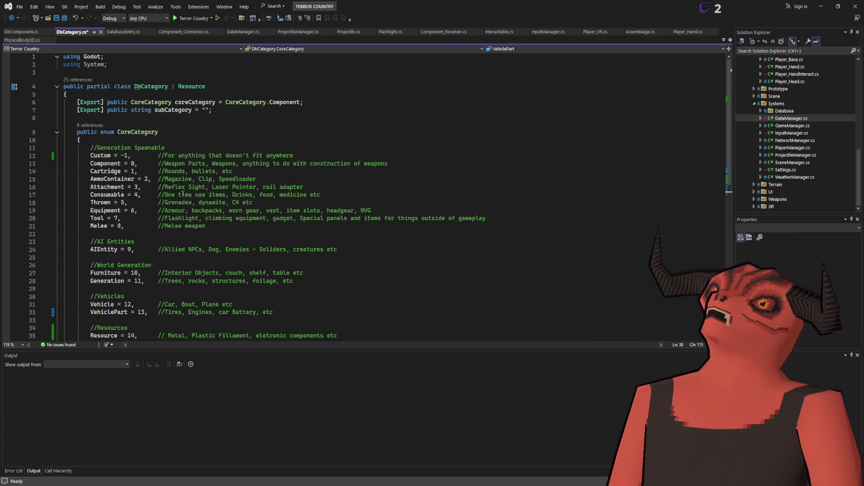
scroll(183, 193, down, 4)
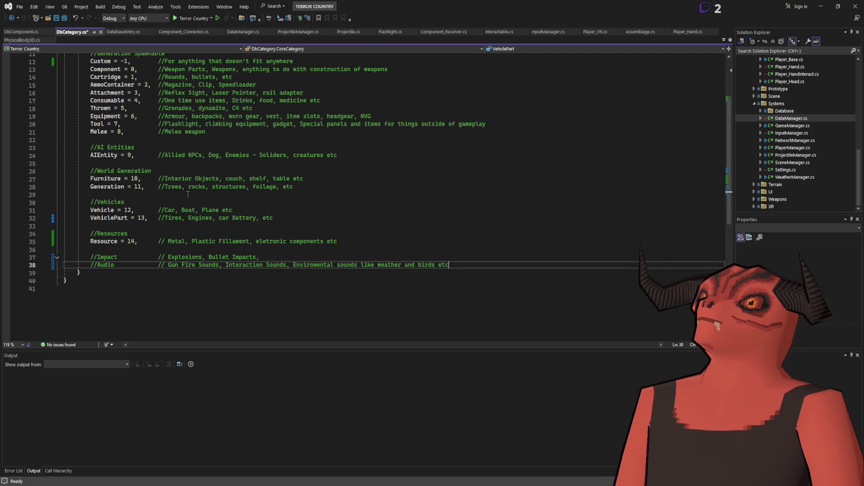
scroll(187, 198, up, 2)
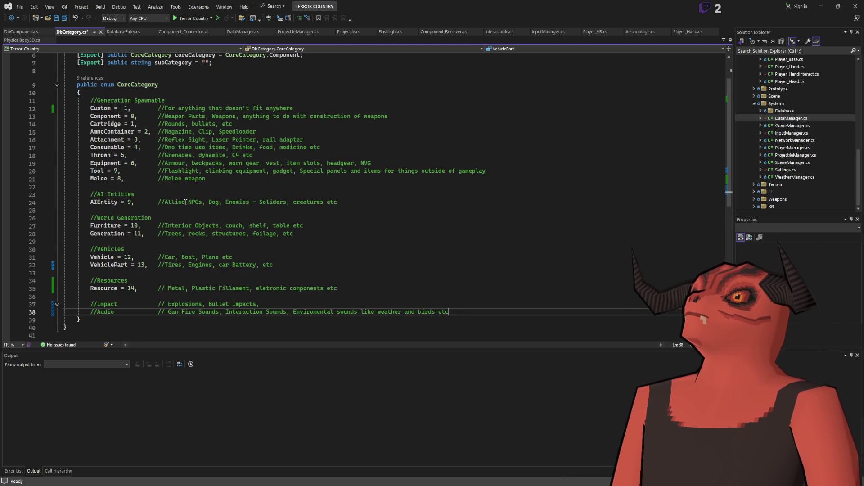